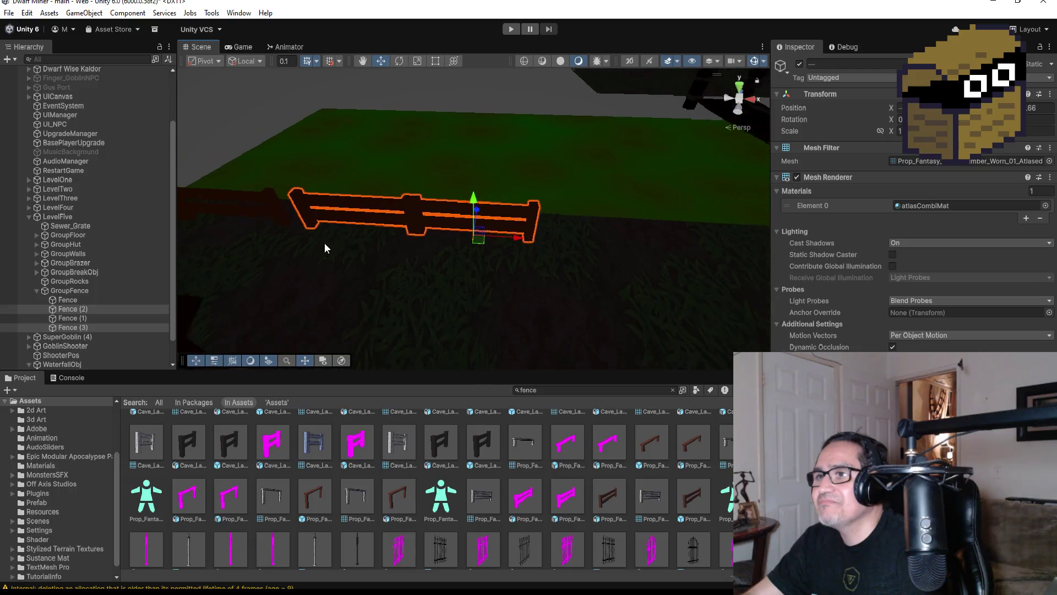
Step: Move Fence (2) directly below Fence (1) in the Hierarchy
{"action": "left_click", "coordinate": [86, 310], "text": "ctrl"}
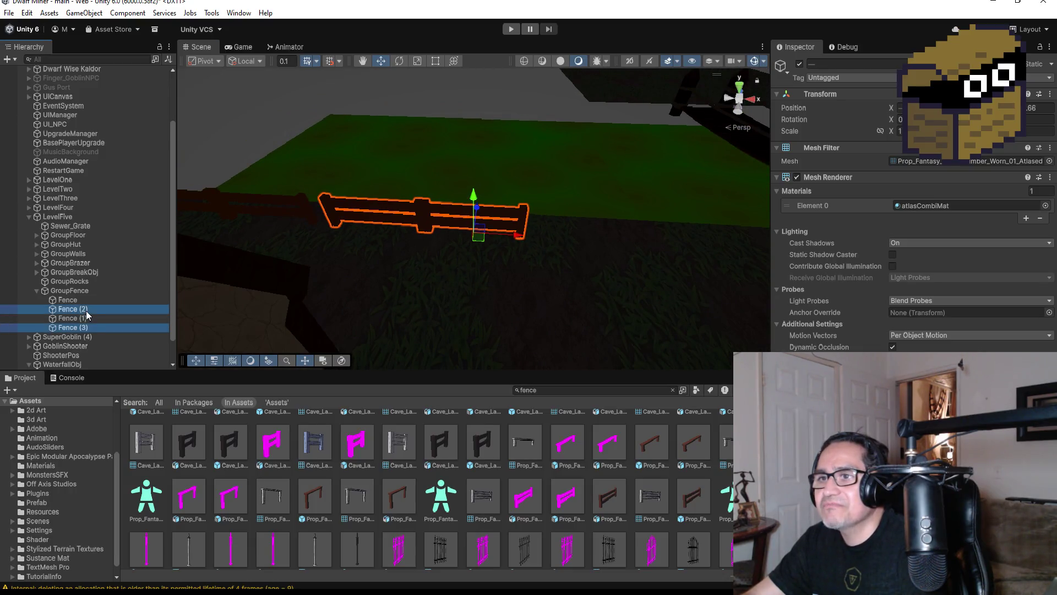
{"action": "left_click_drag", "start_coordinate": [84, 327], "coordinate": [84, 324]}
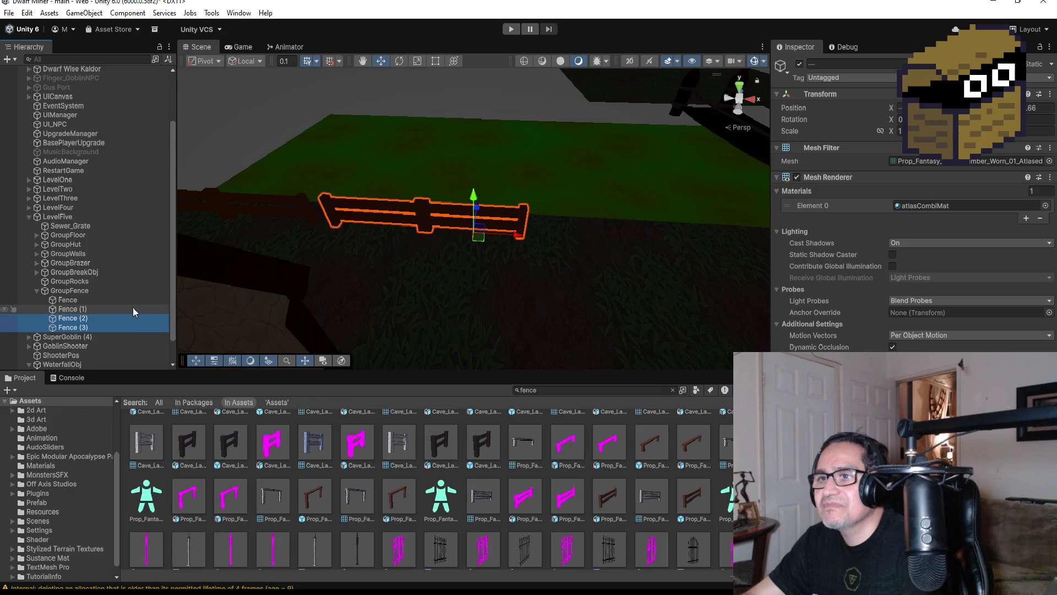
{"action": "mouse_move", "coordinate": [259, 220]}
{"action": "left_mouse_down"}
{"action": "mouse_move", "coordinate": [359, 215]}
{"action": "mouse_move", "coordinate": [413, 187]}
{"action": "mouse_move", "coordinate": [517, 196]}
{"action": "mouse_move", "coordinate": [479, 234]}
{"action": "left_mouse_up"}
Step: Vertex-snap the fence's left end onto the adjoining fence piece with V
{"action": "scroll", "coordinate": [311, 286], "scroll_direction": "down", "scroll_amount": 2}
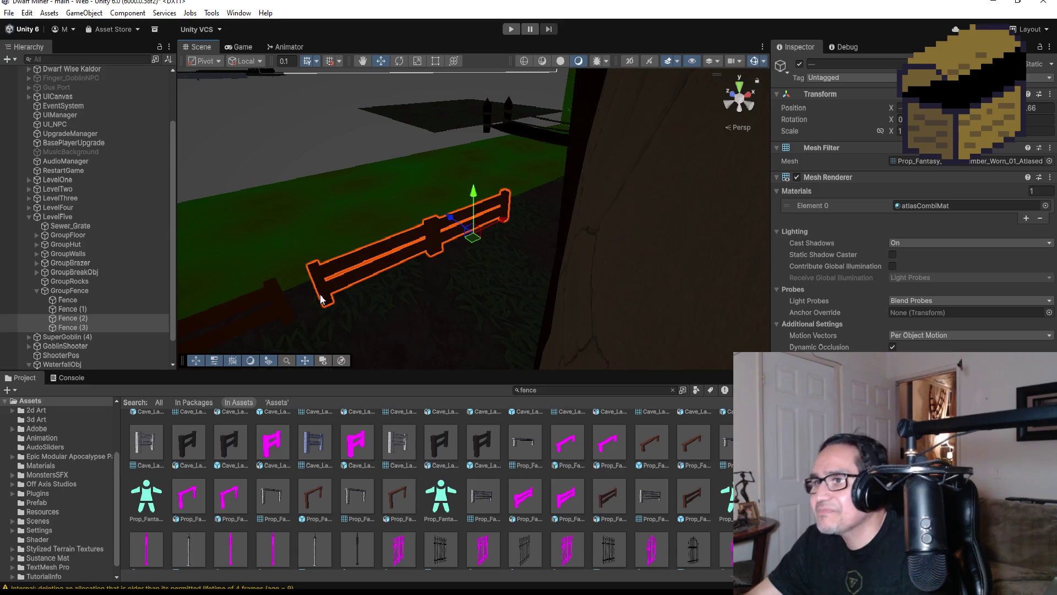
{"action": "left_click_drag", "start_coordinate": [323, 306], "coordinate": [309, 314]}
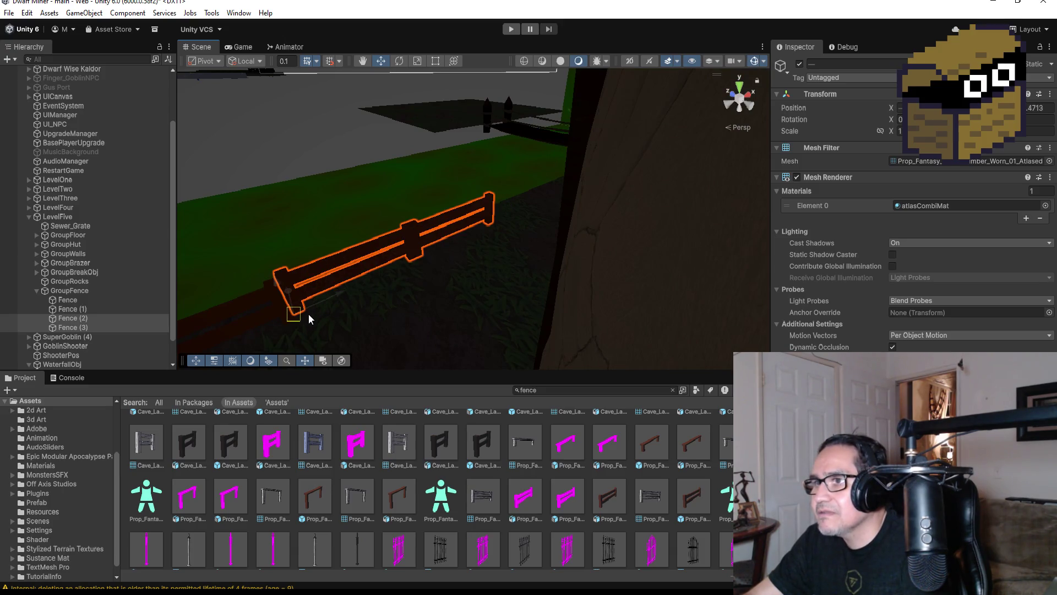
{"action": "key", "text": "f"}
{"action": "mouse_move", "coordinate": [414, 283]}
{"action": "left_mouse_down"}
{"action": "mouse_move", "coordinate": [415, 263]}
{"action": "mouse_move", "coordinate": [545, 255]}
{"action": "mouse_move", "coordinate": [575, 302]}
{"action": "mouse_move", "coordinate": [548, 312]}
{"action": "mouse_move", "coordinate": [539, 305]}
{"action": "mouse_move", "coordinate": [566, 248]}
{"action": "mouse_move", "coordinate": [277, 203]}
{"action": "mouse_move", "coordinate": [307, 217]}
{"action": "mouse_move", "coordinate": [317, 243]}
{"action": "left_mouse_up"}
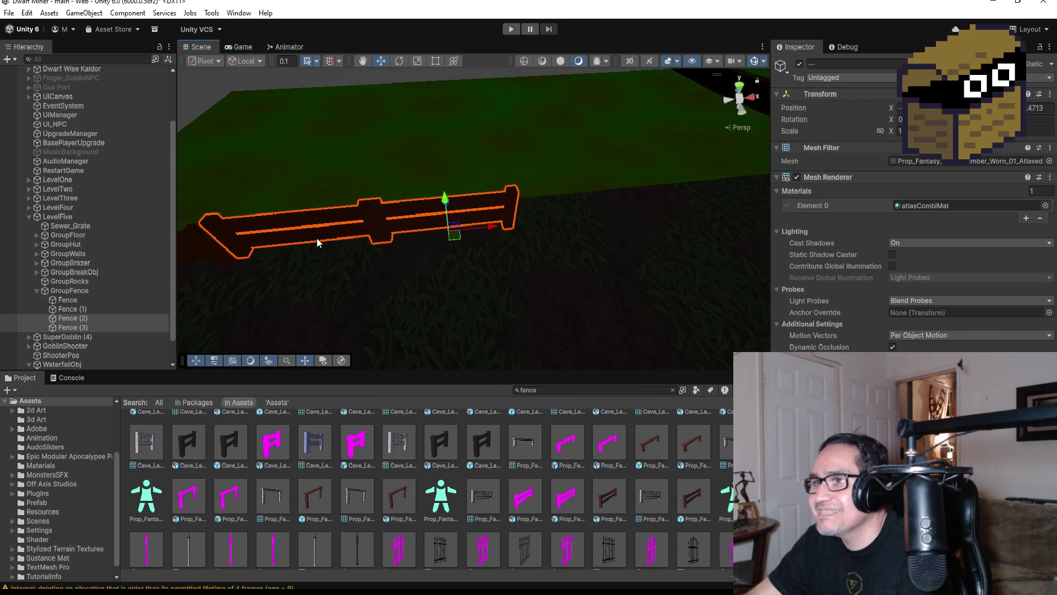
{"action": "left_click_drag", "start_coordinate": [436, 234], "coordinate": [464, 223]}
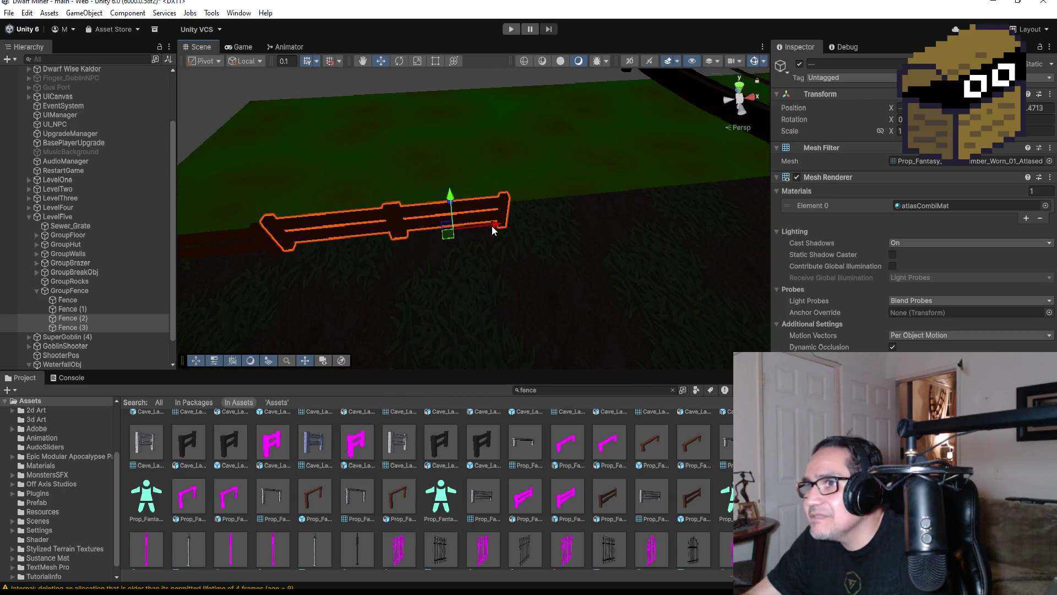
{"action": "key", "text": "v"}
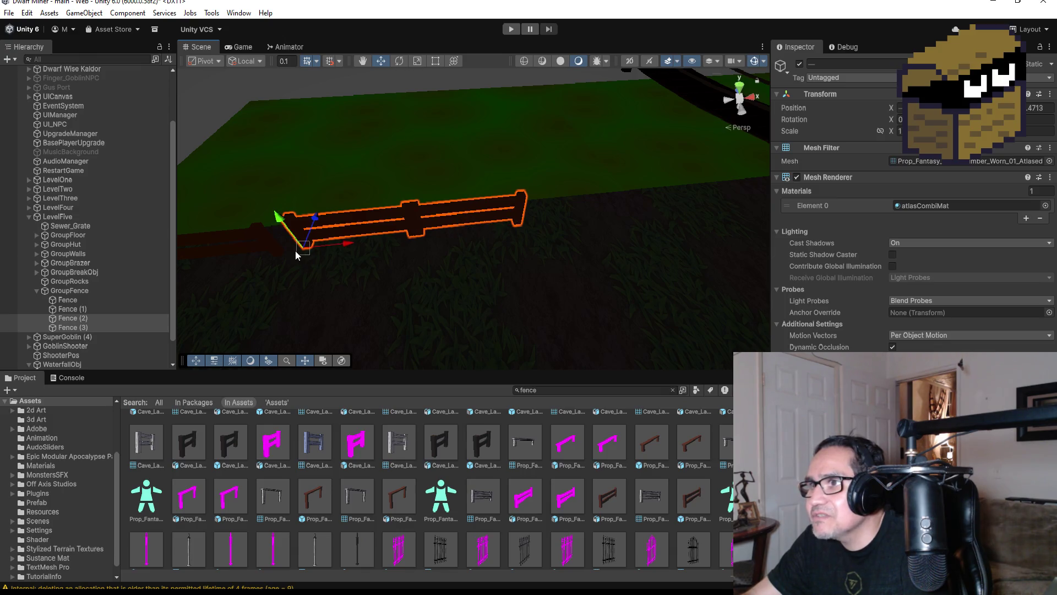
{"action": "mouse_move", "coordinate": [300, 253]}
{"action": "left_mouse_down"}
{"action": "mouse_move", "coordinate": [288, 246]}
{"action": "mouse_move", "coordinate": [281, 264]}
{"action": "left_mouse_up"}
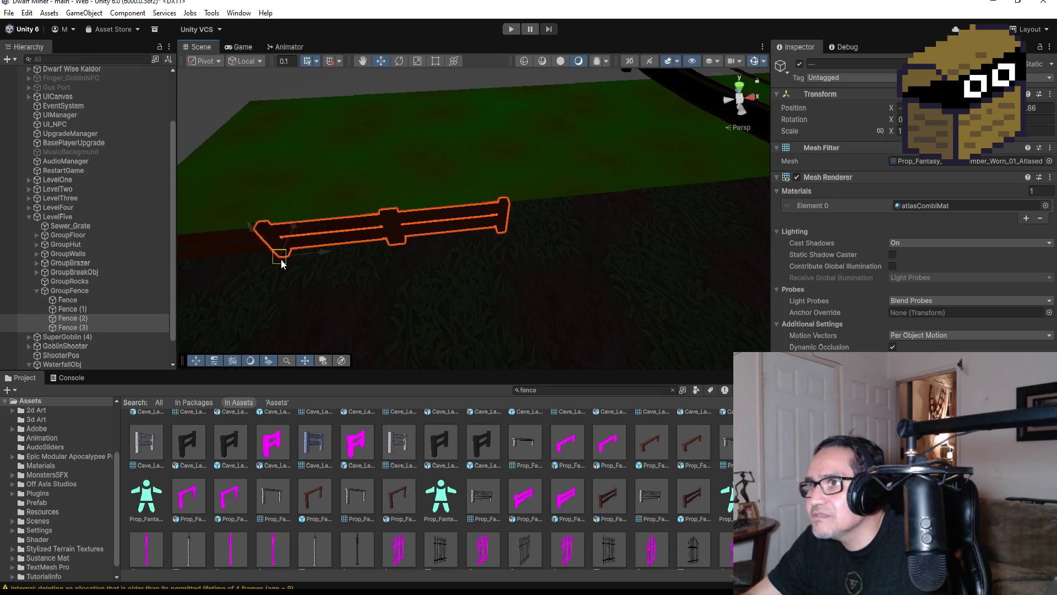
{"action": "scroll", "coordinate": [340, 256], "scroll_direction": "down", "scroll_amount": 2}
{"action": "left_click", "coordinate": [418, 243]}
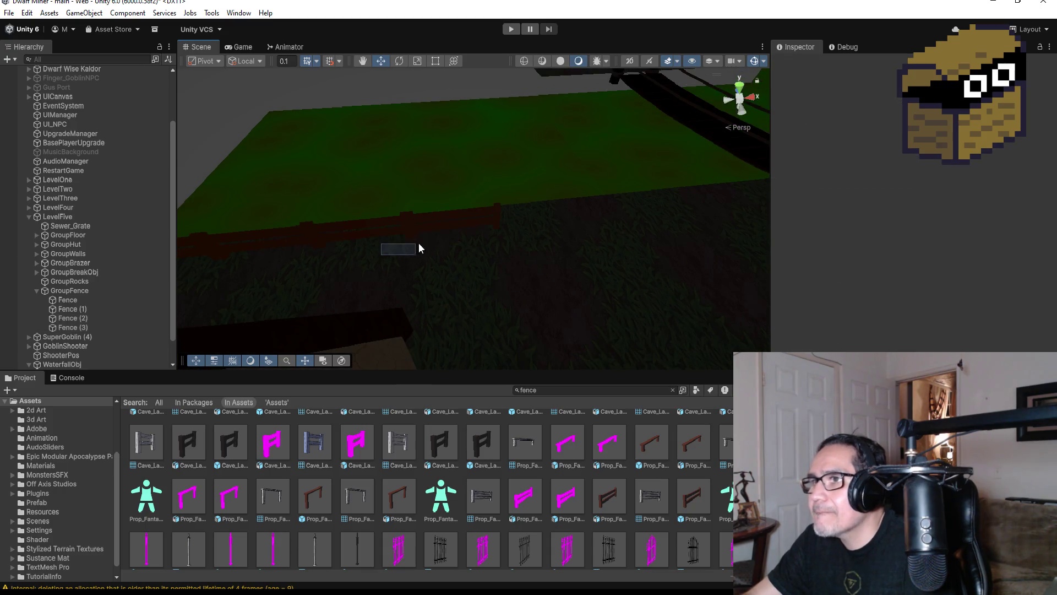
Step: Zoom over the fence line and select the first Fence piece
{"action": "scroll", "coordinate": [473, 251], "scroll_direction": "up", "scroll_amount": 3}
{"action": "scroll", "coordinate": [437, 228], "scroll_direction": "down", "scroll_amount": 2}
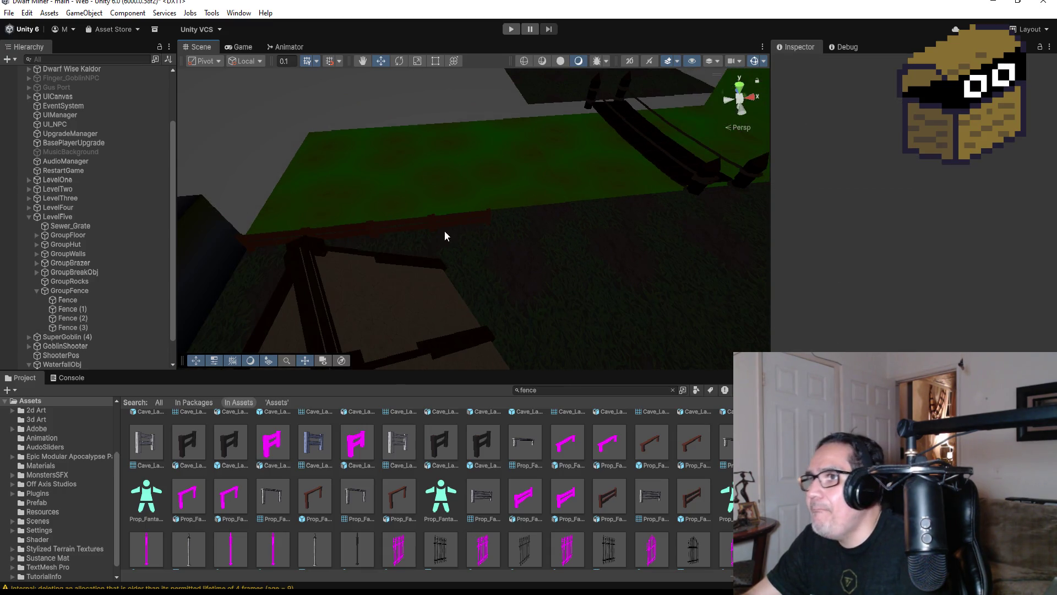
{"action": "scroll", "coordinate": [552, 265], "scroll_direction": "up", "scroll_amount": 2}
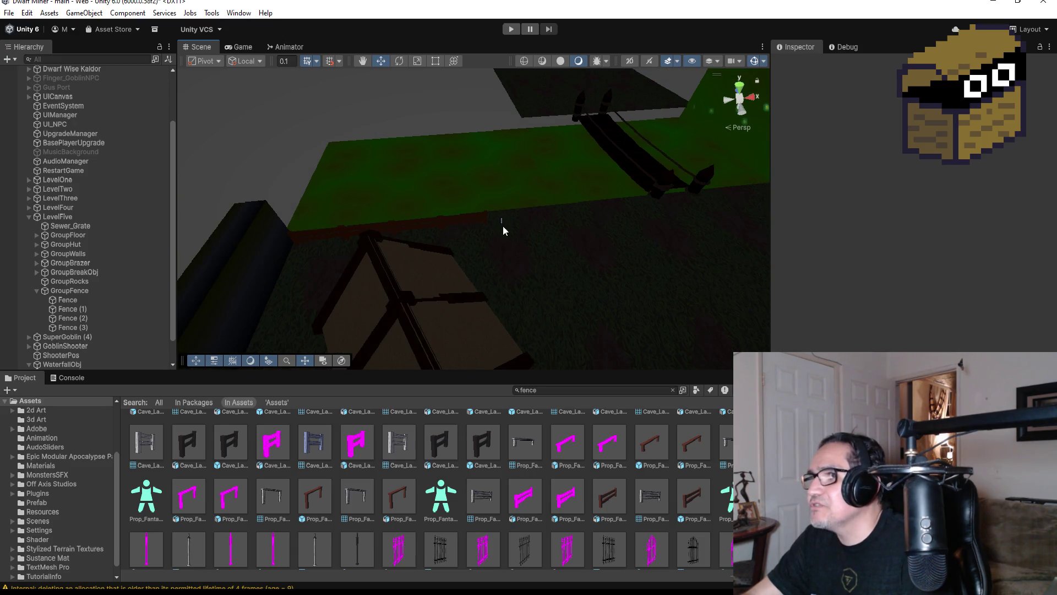
{"action": "scroll", "coordinate": [297, 245], "scroll_direction": "down", "scroll_amount": 2}
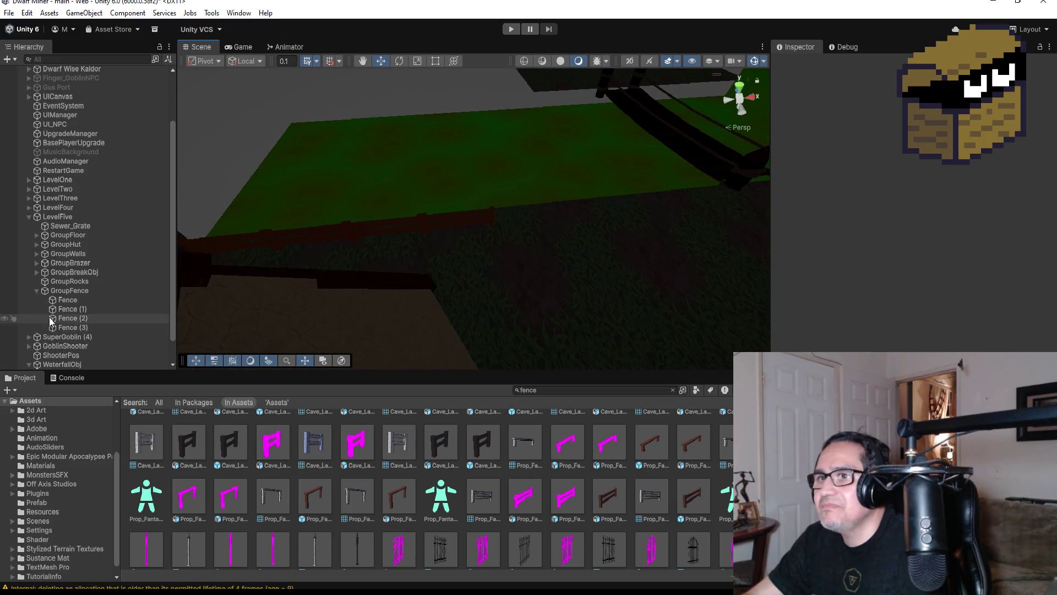
{"action": "left_click", "coordinate": [67, 300]}
Step: Duplicate the four fence pieces with Ctrl+D and slide the copies right along the path
{"action": "left_click", "coordinate": [82, 327], "text": "shift"}
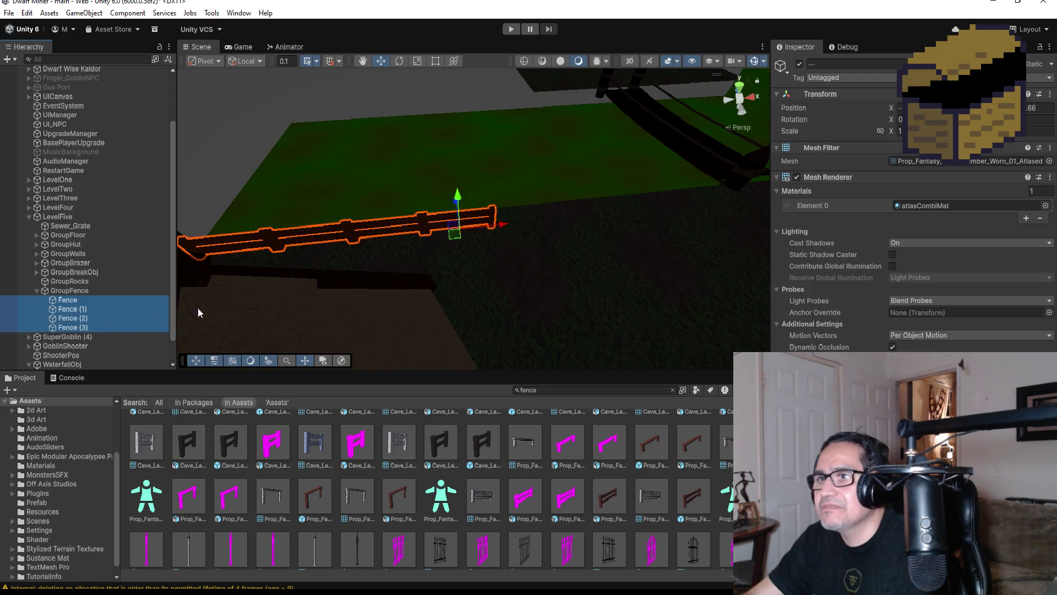
{"action": "key", "text": "ctrl+d"}
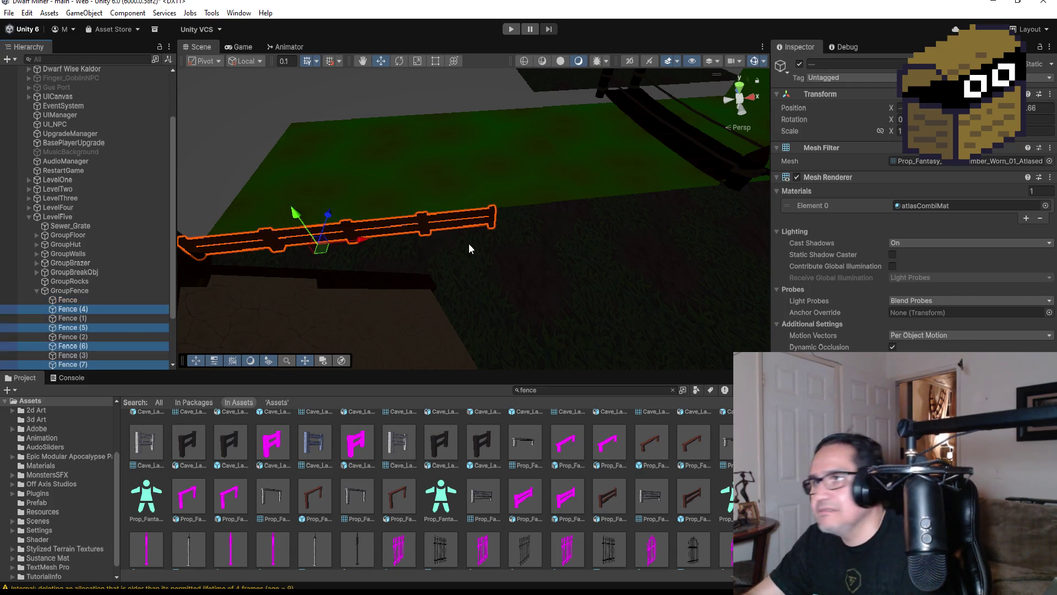
{"action": "left_click_drag", "start_coordinate": [360, 244], "coordinate": [639, 223]}
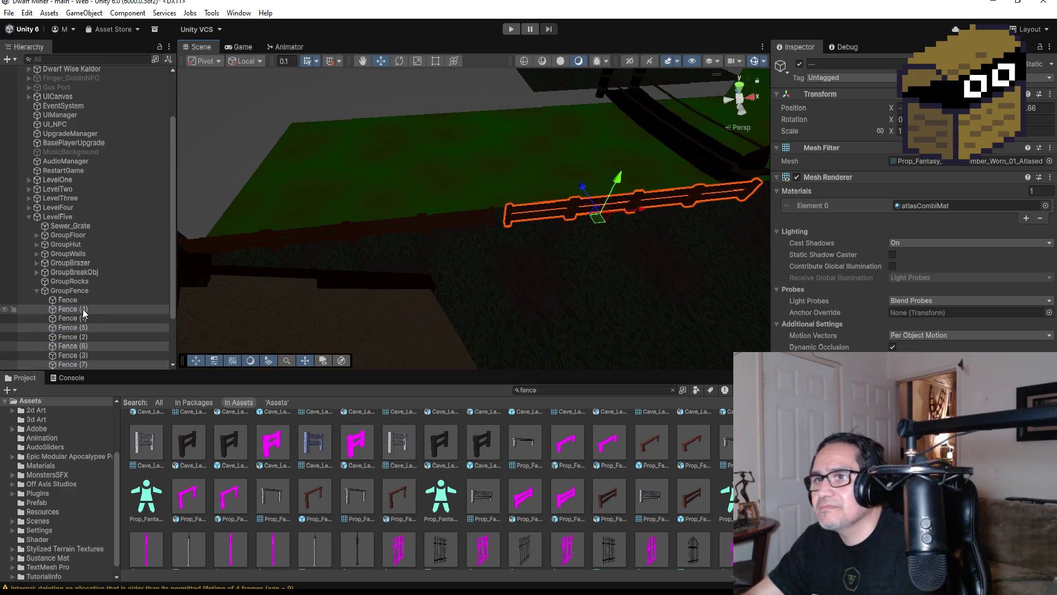
Step: Move Fence (4)–(7) above Fence in the Hierarchy and nudge the copies slightly left
{"action": "left_click_drag", "start_coordinate": [84, 313], "coordinate": [86, 301]}
{"action": "scroll", "coordinate": [587, 149], "scroll_direction": "up", "scroll_amount": 5}
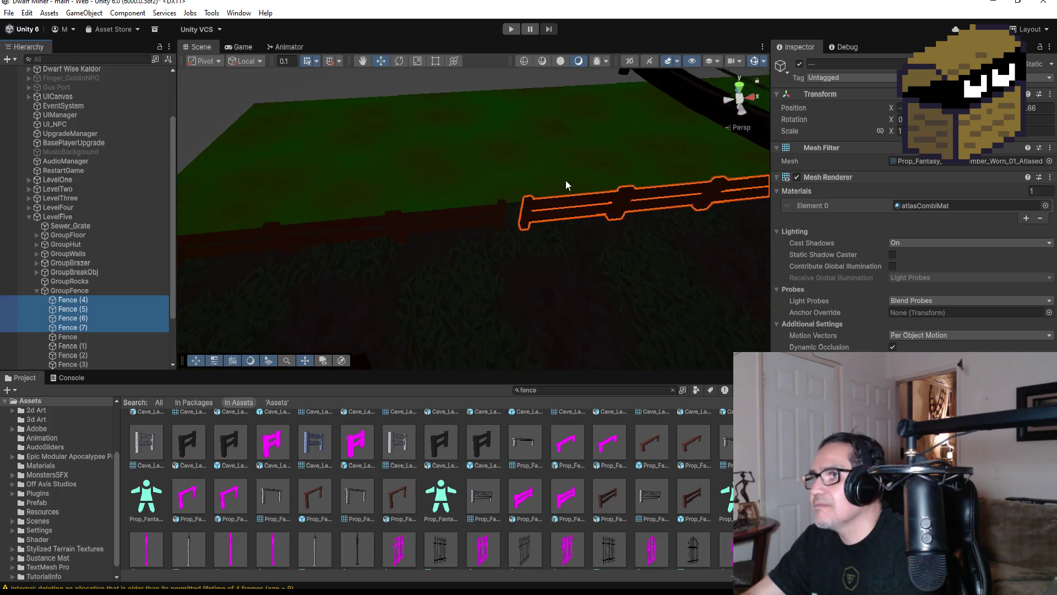
{"action": "scroll", "coordinate": [563, 234], "scroll_direction": "up", "scroll_amount": 2}
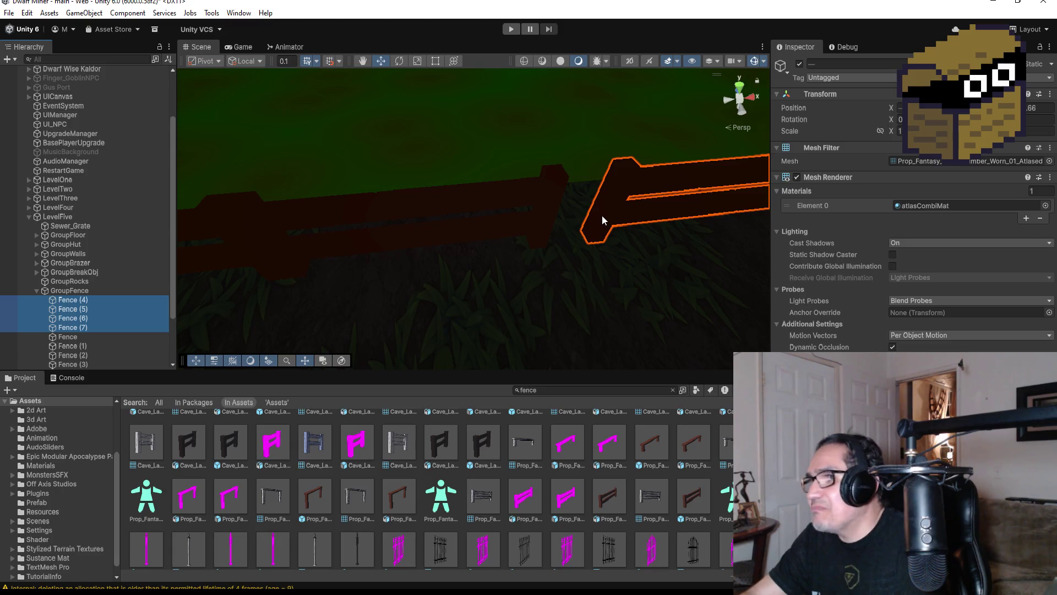
{"action": "scroll", "coordinate": [602, 220], "scroll_direction": "down", "scroll_amount": 6}
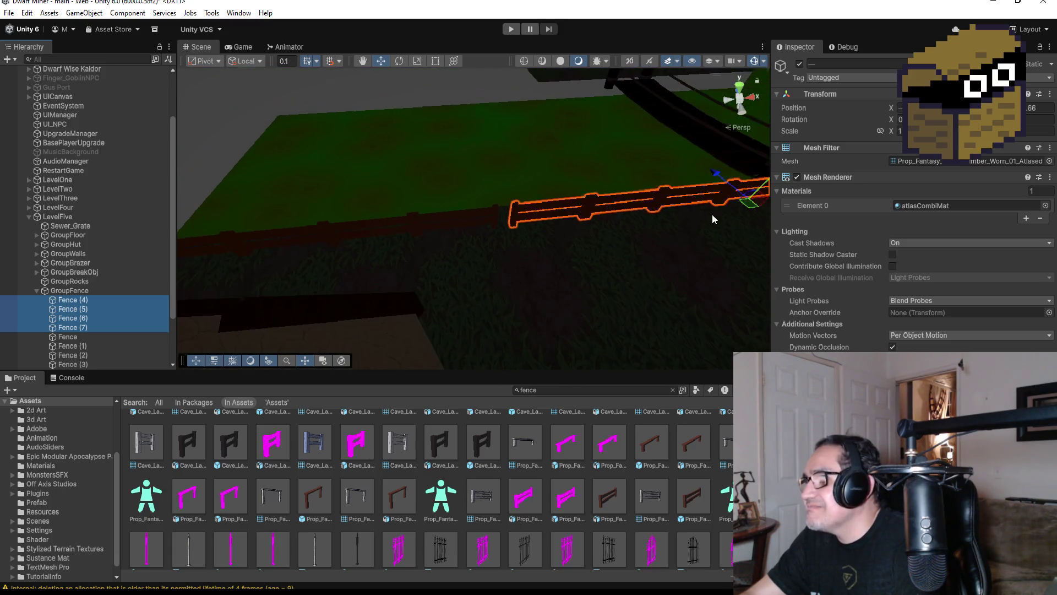
{"action": "scroll", "coordinate": [712, 219], "scroll_direction": "down", "scroll_amount": 3}
{"action": "left_click_drag", "start_coordinate": [728, 201], "coordinate": [725, 205]}
{"action": "scroll", "coordinate": [625, 196], "scroll_direction": "up", "scroll_amount": 8}
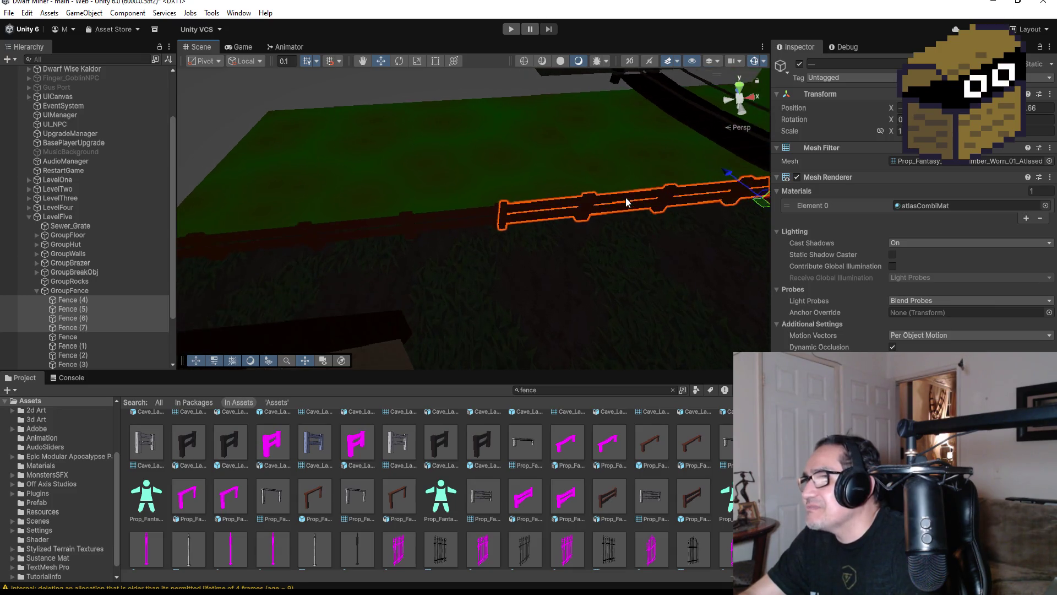
{"action": "left_click", "coordinate": [603, 239]}
{"action": "scroll", "coordinate": [605, 245], "scroll_direction": "down", "scroll_amount": 6}
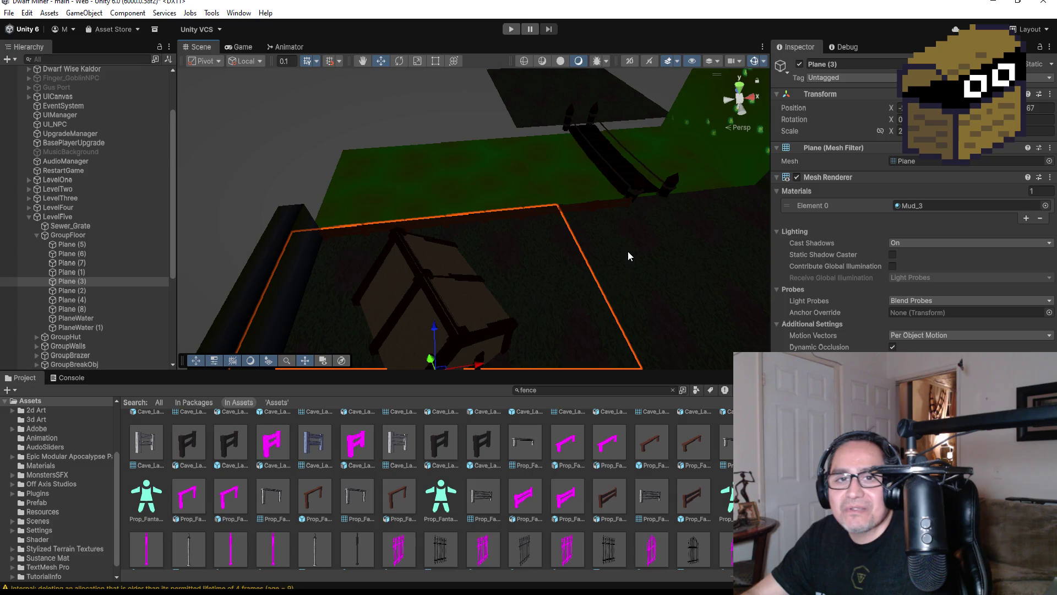
Step: Save the LevelFive scene and start the game in Play mode
{"action": "mouse_move", "coordinate": [626, 302]}
{"action": "left_mouse_down"}
{"action": "mouse_move", "coordinate": [610, 266]}
{"action": "mouse_move", "coordinate": [474, 199]}
{"action": "left_mouse_up"}
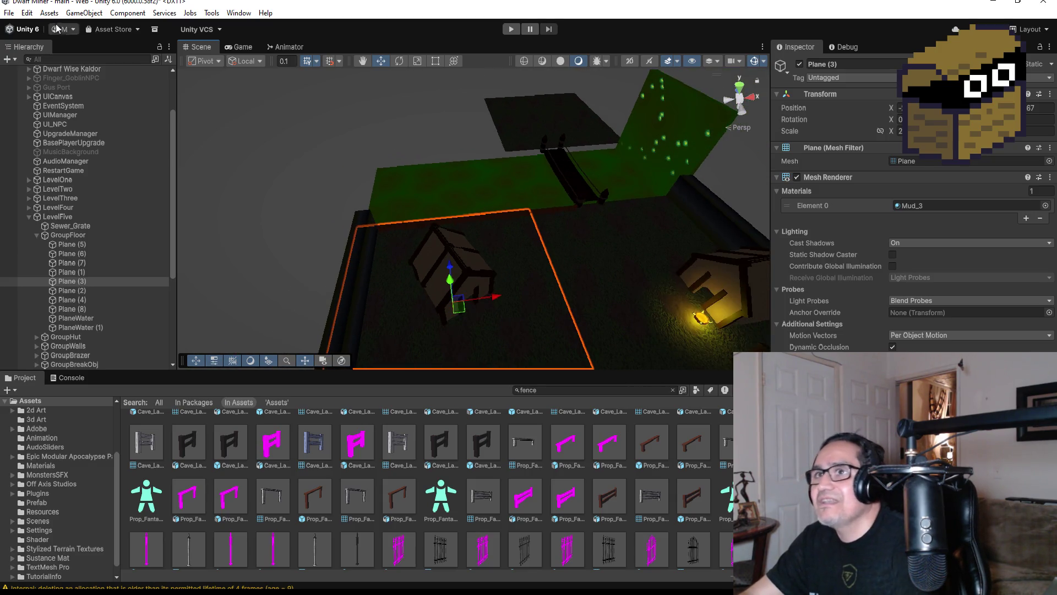
{"action": "left_click", "coordinate": [9, 13]}
{"action": "left_click", "coordinate": [25, 65]}
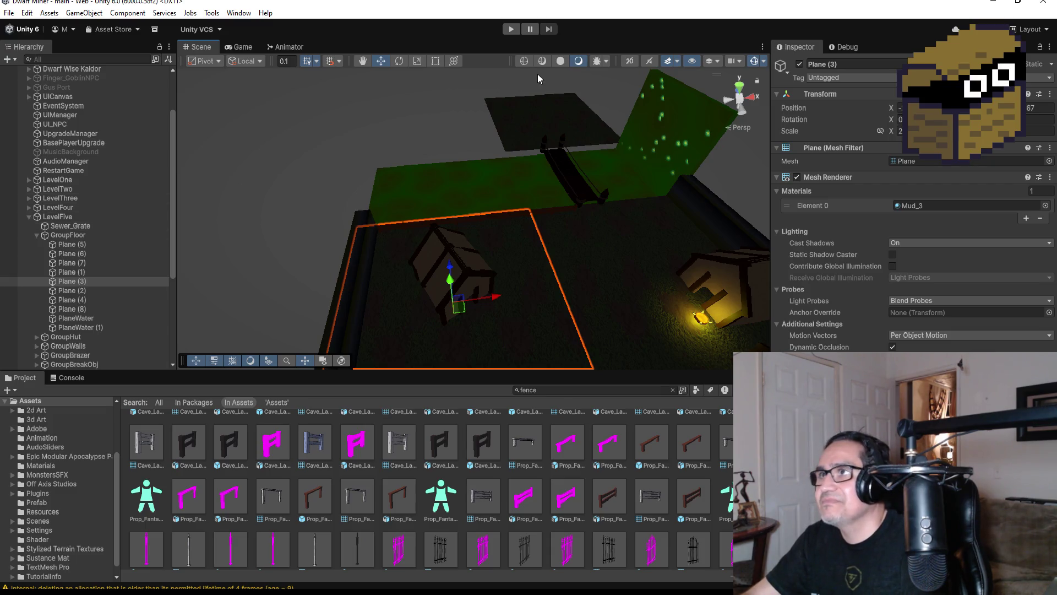
{"action": "left_click", "coordinate": [511, 30]}
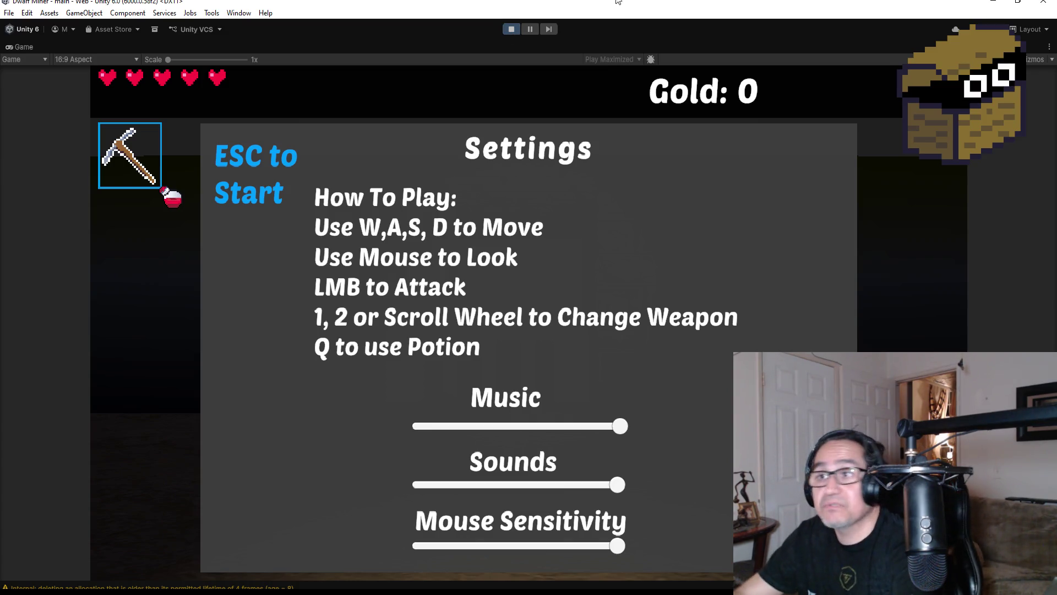
Step: Resume play, switch to the gun and smash two crates for gold
{"action": "key", "text": "Escape"}
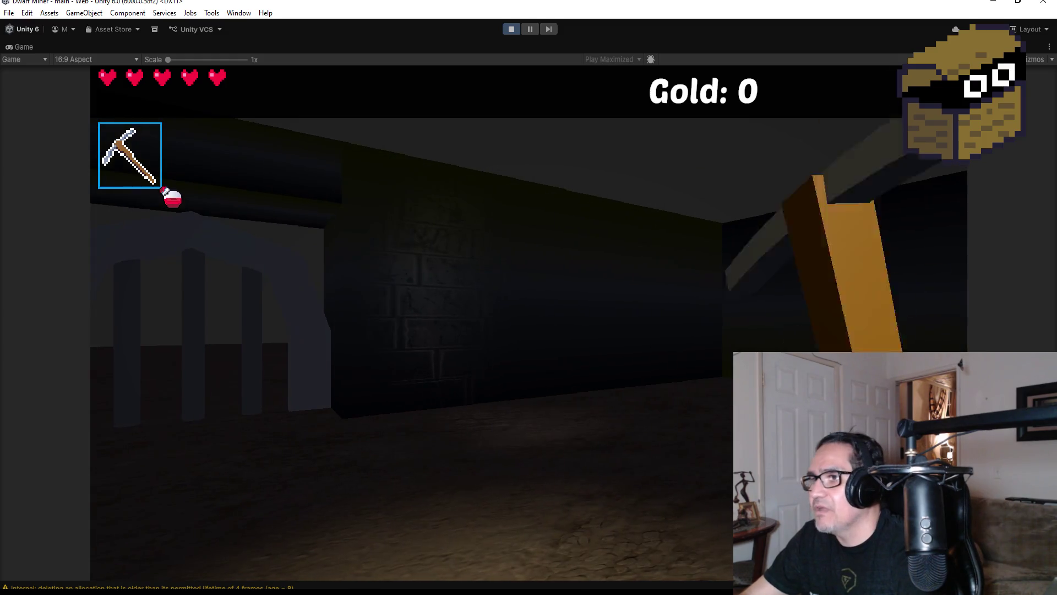
{"action": "key", "text": "2"}
{"action": "key", "text": "w"}
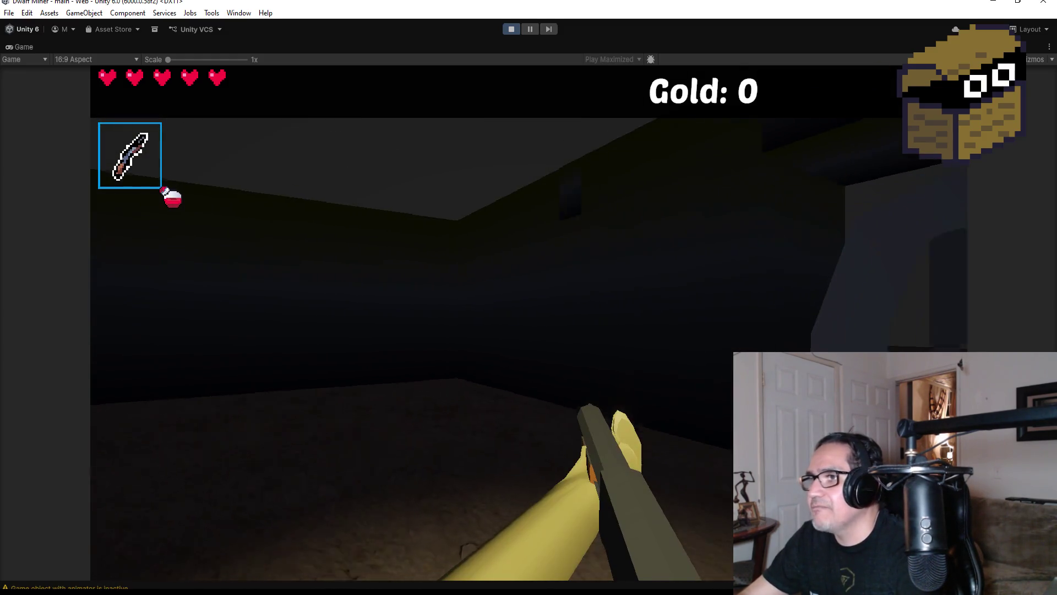
{"action": "key", "text": "w"}
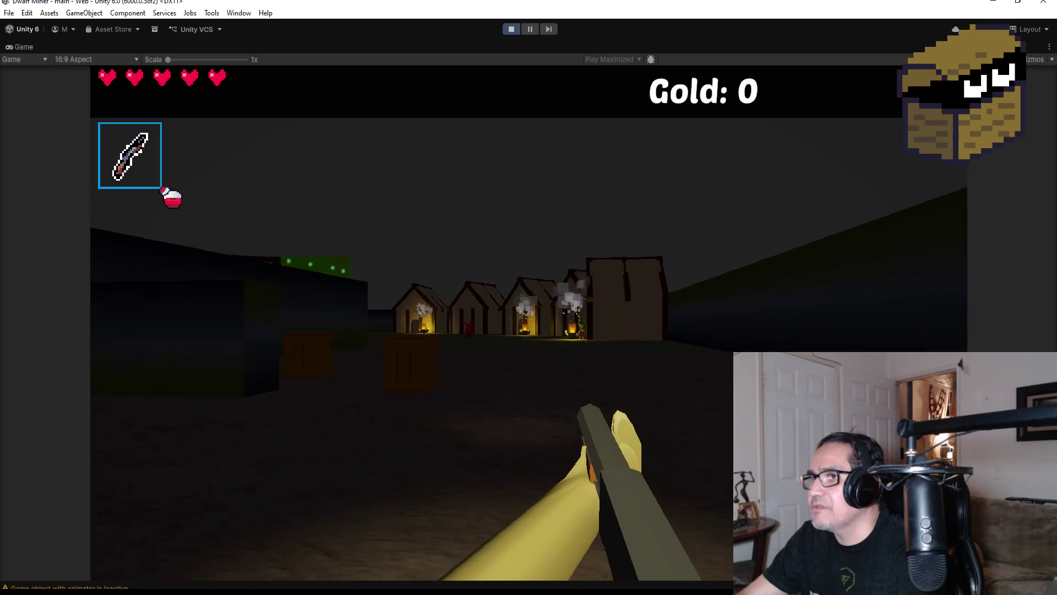
{"action": "left_click", "coordinate": [528, 322]}
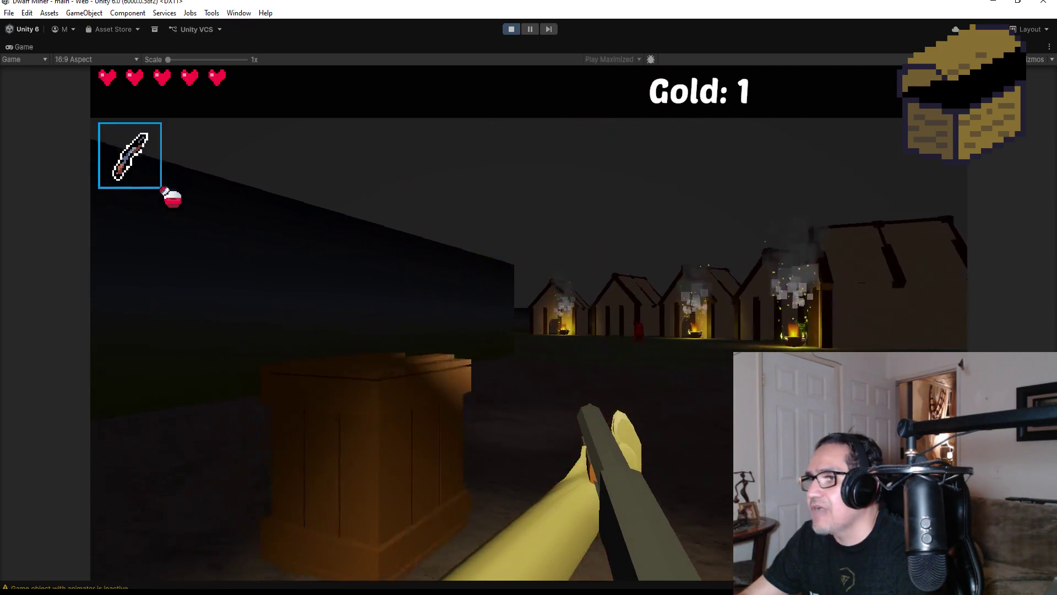
{"action": "left_click", "coordinate": [528, 323]}
Step: Advance through the village, killing the red demon and firing at the goblin
{"action": "key", "text": "w"}
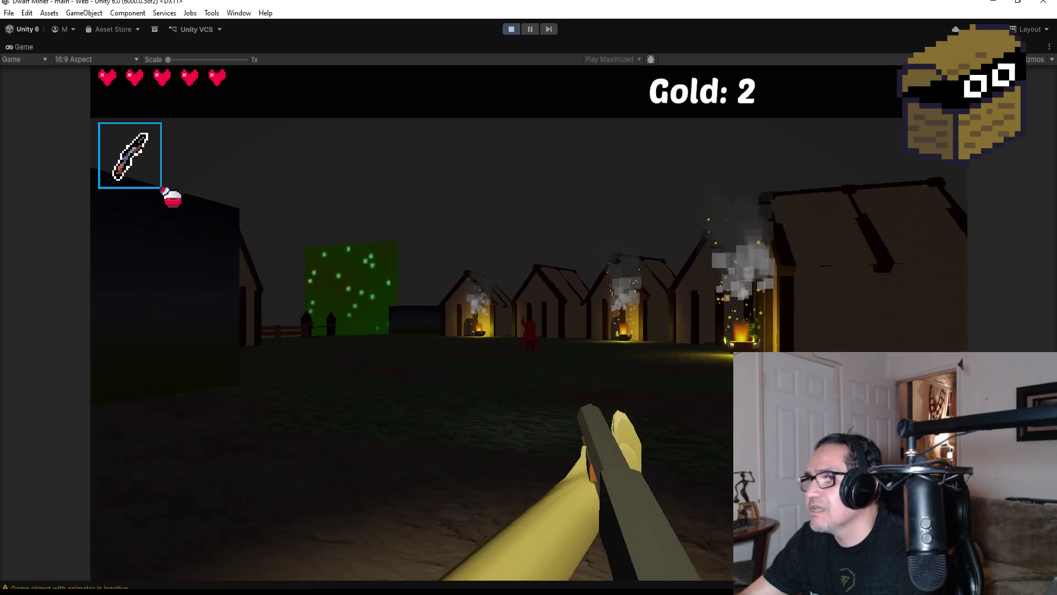
{"action": "key", "text": "w"}
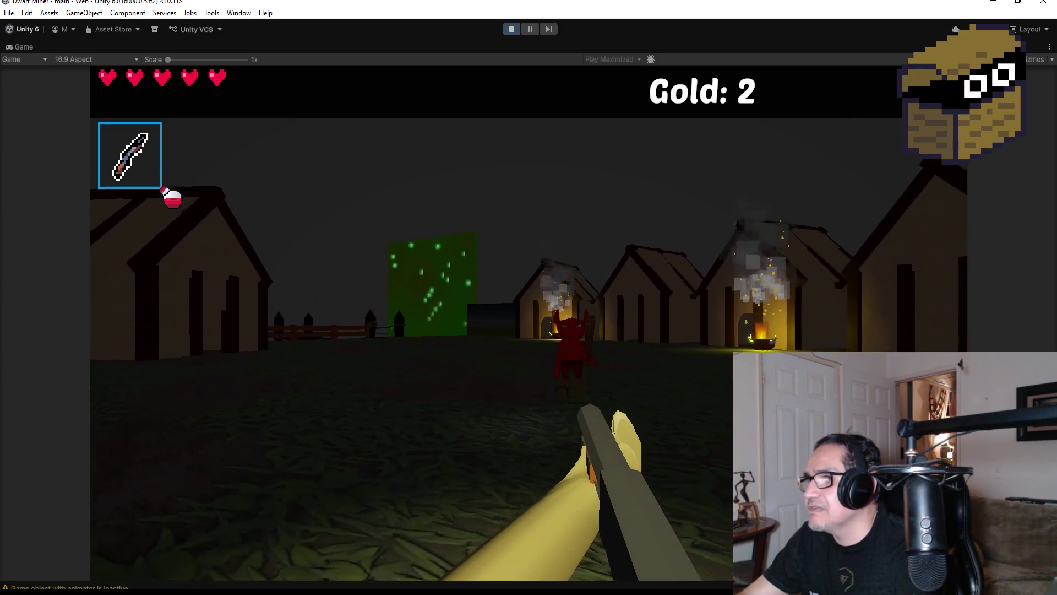
{"action": "left_click", "coordinate": [528, 323]}
{"action": "key", "text": "w"}
{"action": "left_click", "coordinate": [529, 322]}
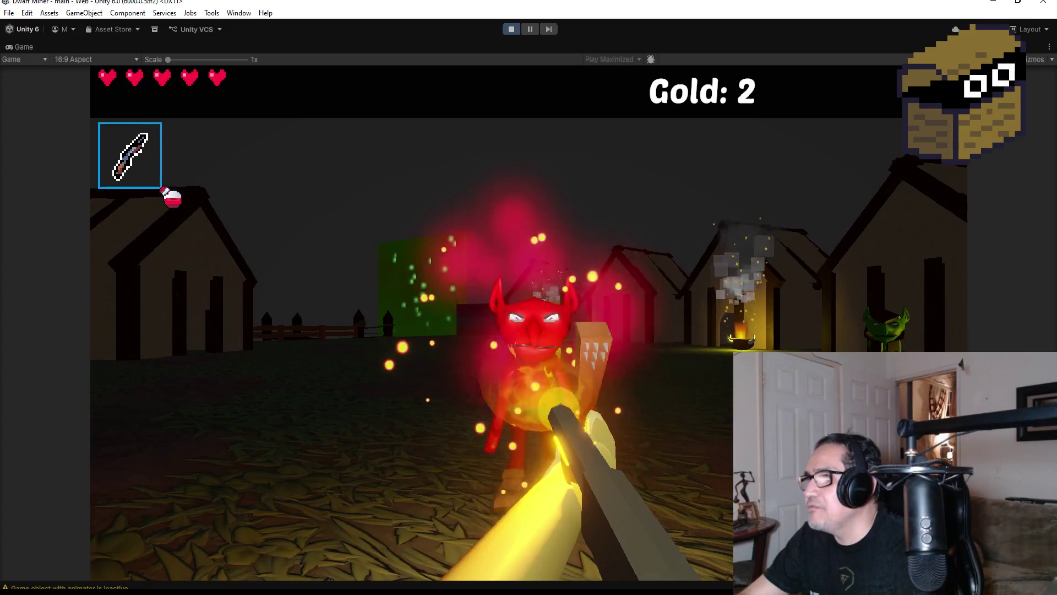
{"action": "left_click", "coordinate": [529, 322]}
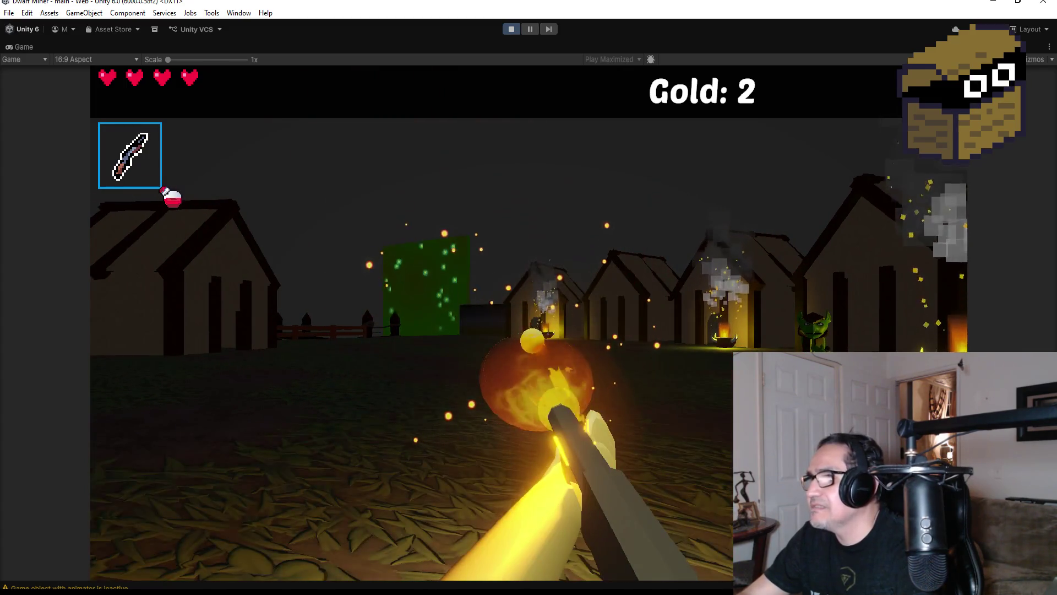
{"action": "left_click", "coordinate": [529, 322]}
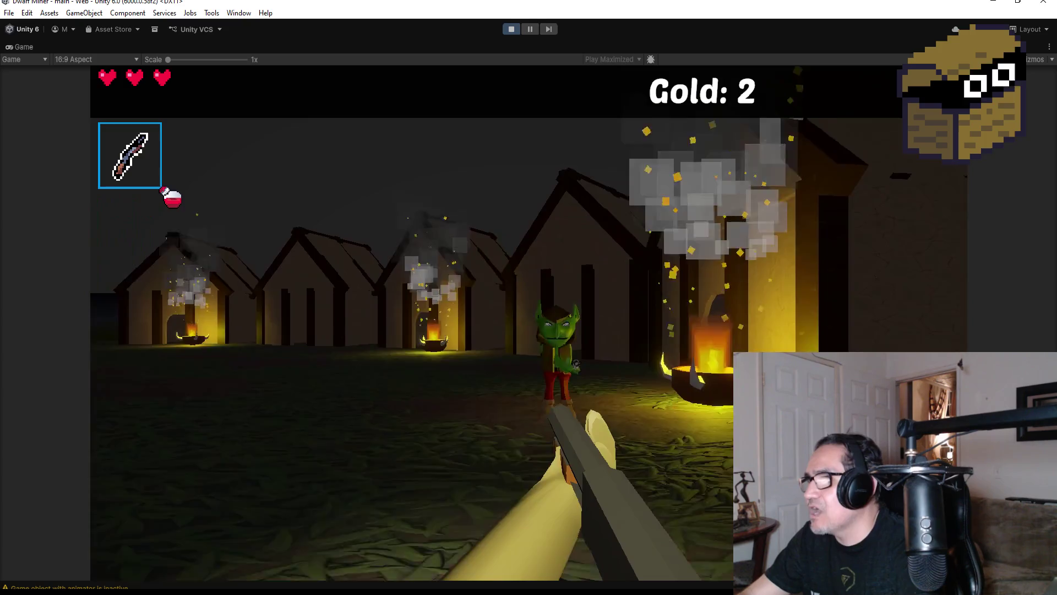
{"action": "left_click", "coordinate": [528, 322]}
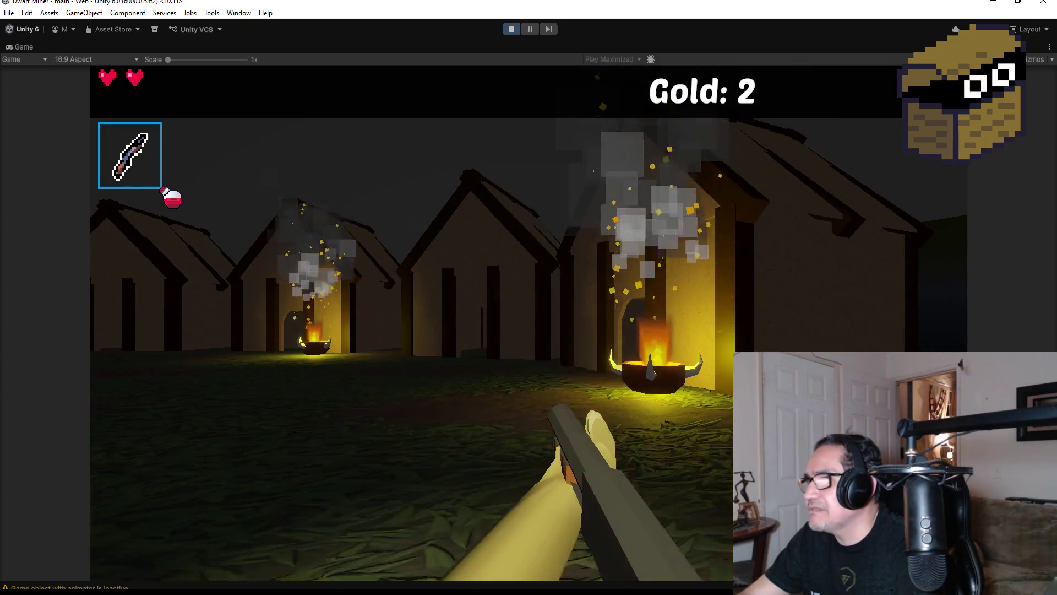
Step: Walk past the burning brazier and houses, then through the gap in the new fence
{"action": "key", "text": "w"}
{"action": "key", "text": "w"}
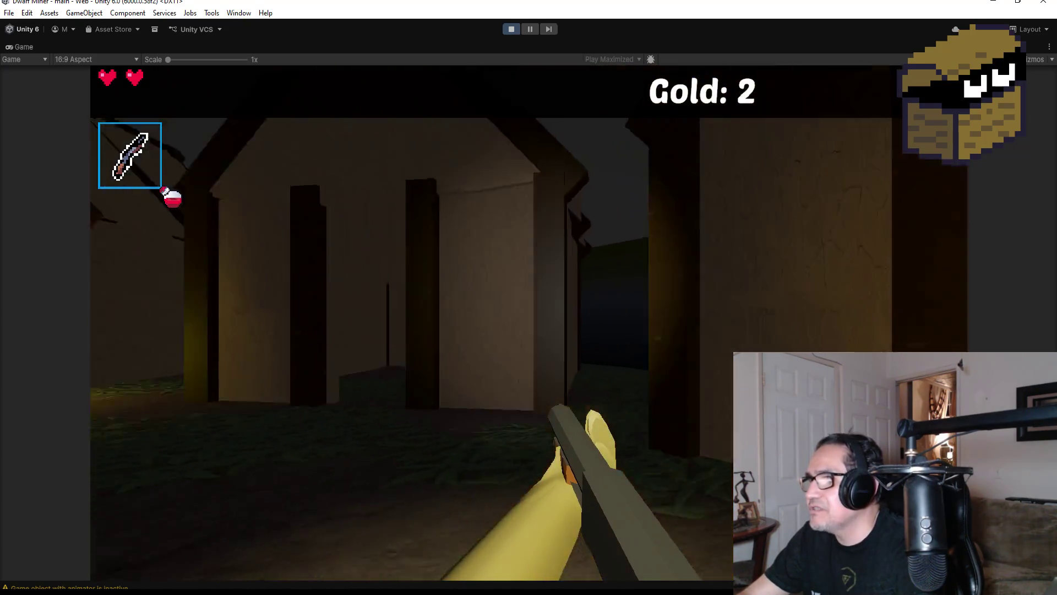
{"action": "key", "text": "w"}
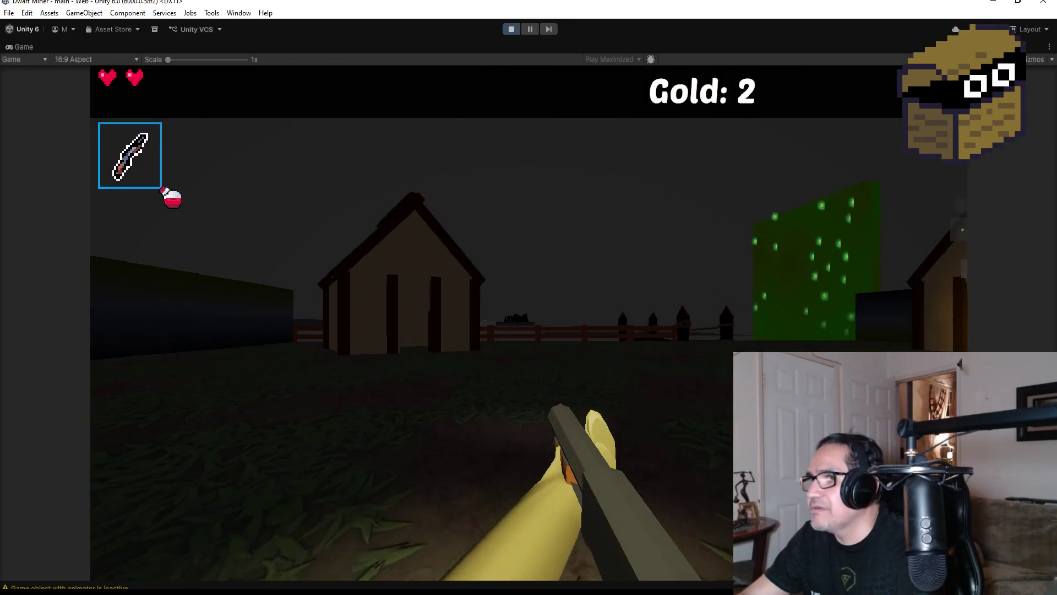
{"action": "key", "text": "w"}
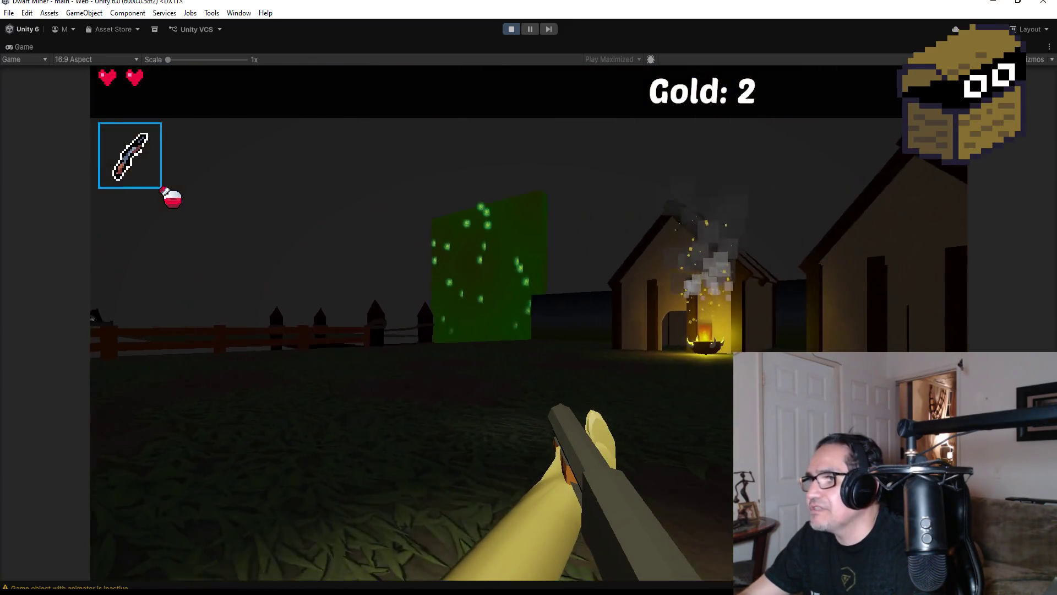
{"action": "key", "text": "w"}
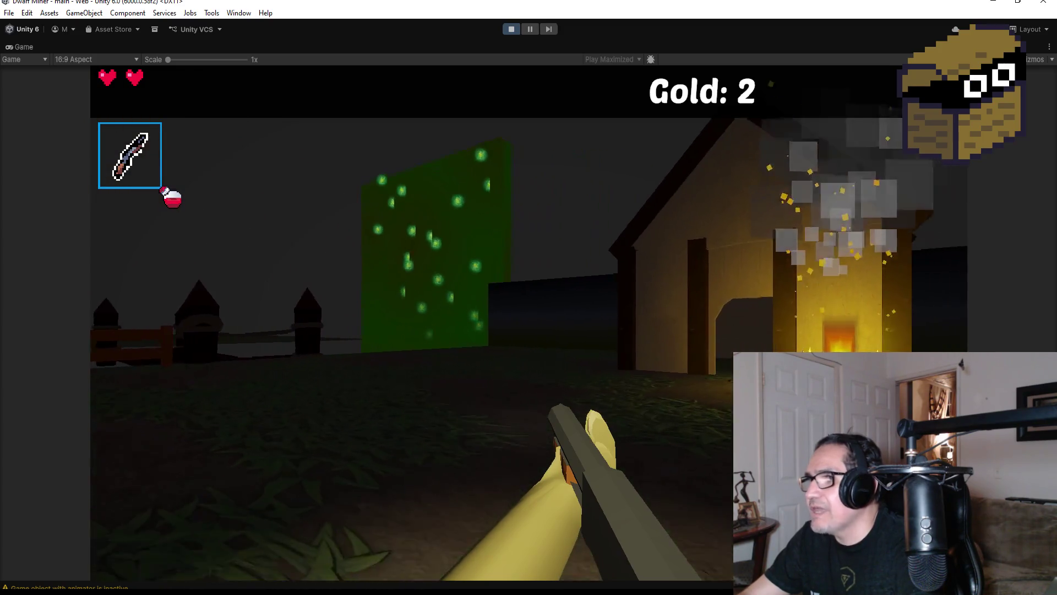
{"action": "key", "text": "w"}
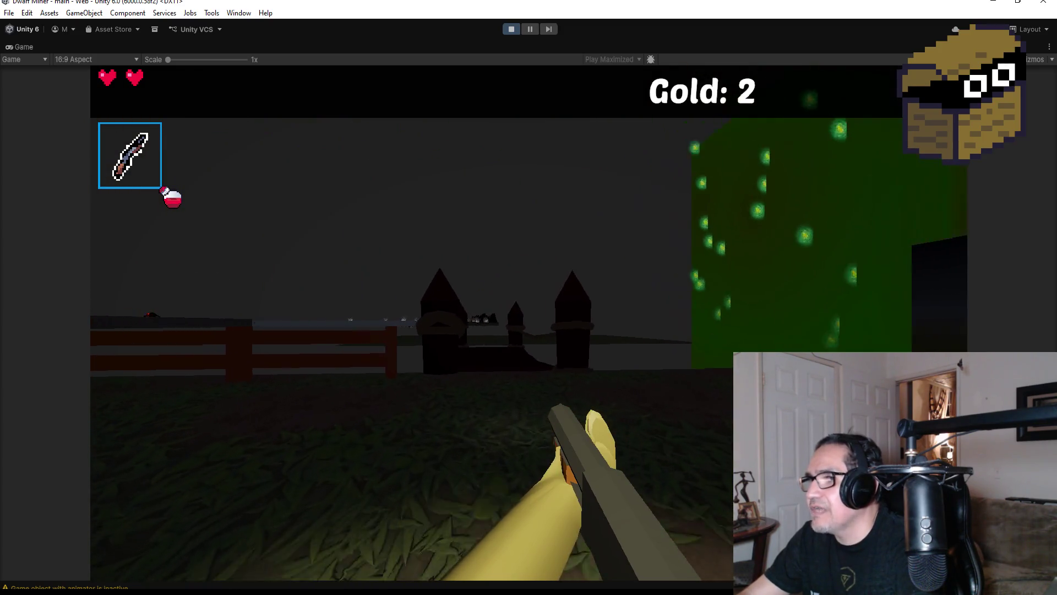
{"action": "key", "text": "w"}
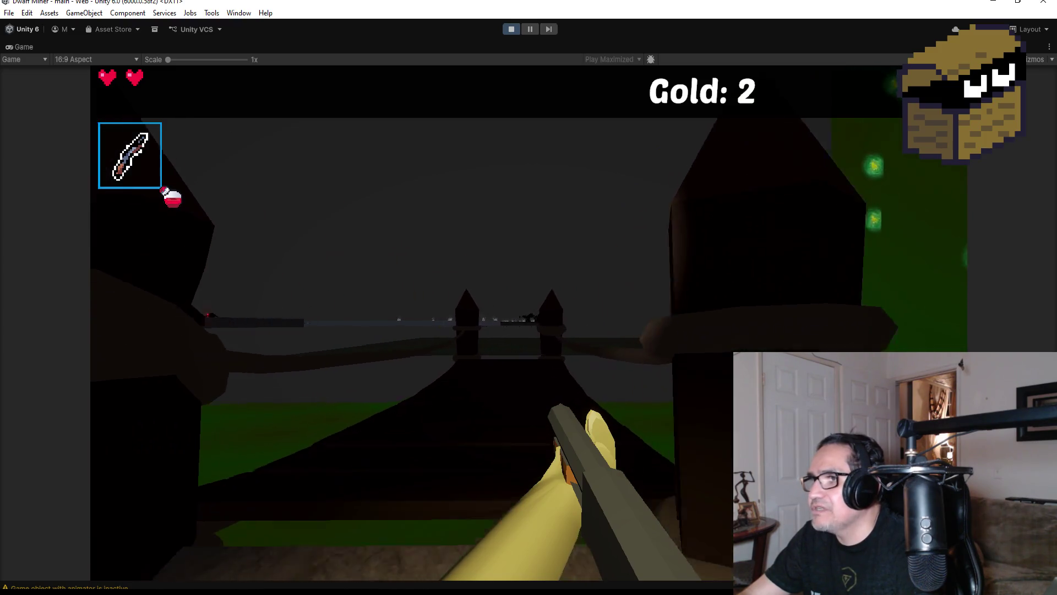
{"action": "key", "text": "w"}
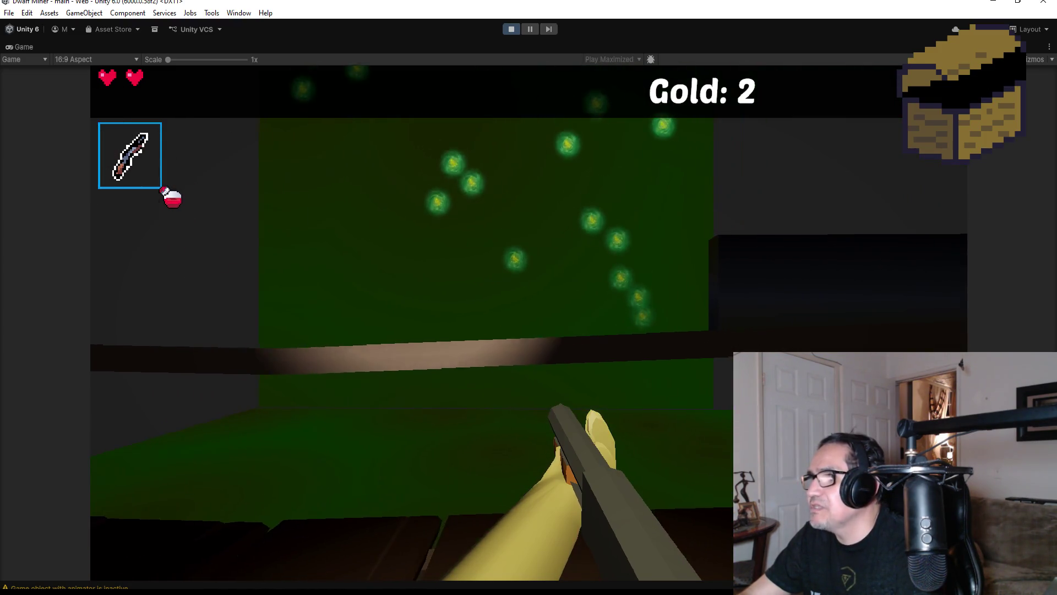
Step: Inspect the fence posts and green wall, walk past the fire pit, then pause with Esc
{"action": "key", "text": "w"}
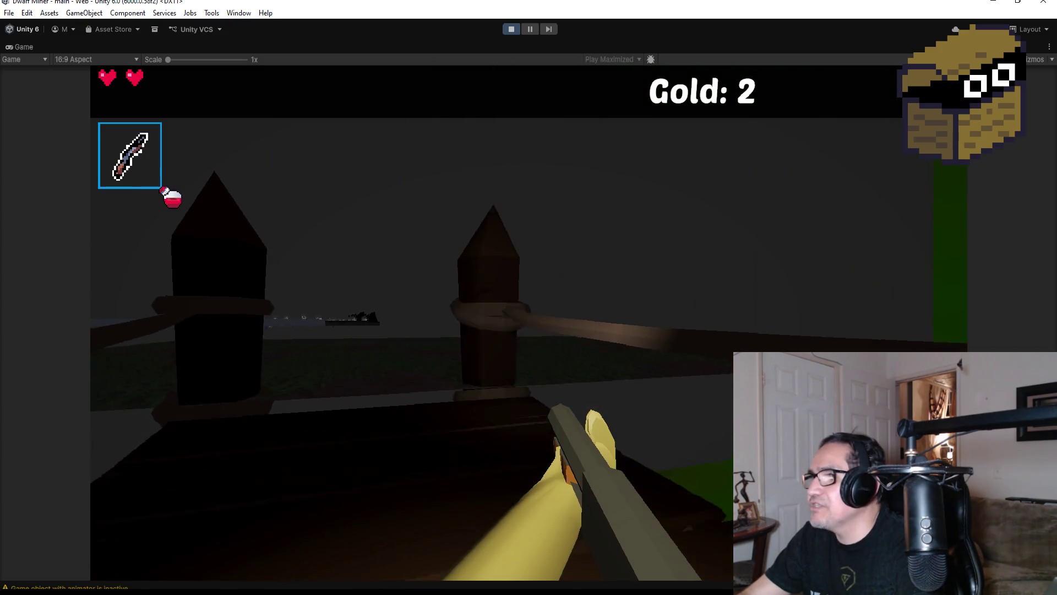
{"action": "key", "text": "w"}
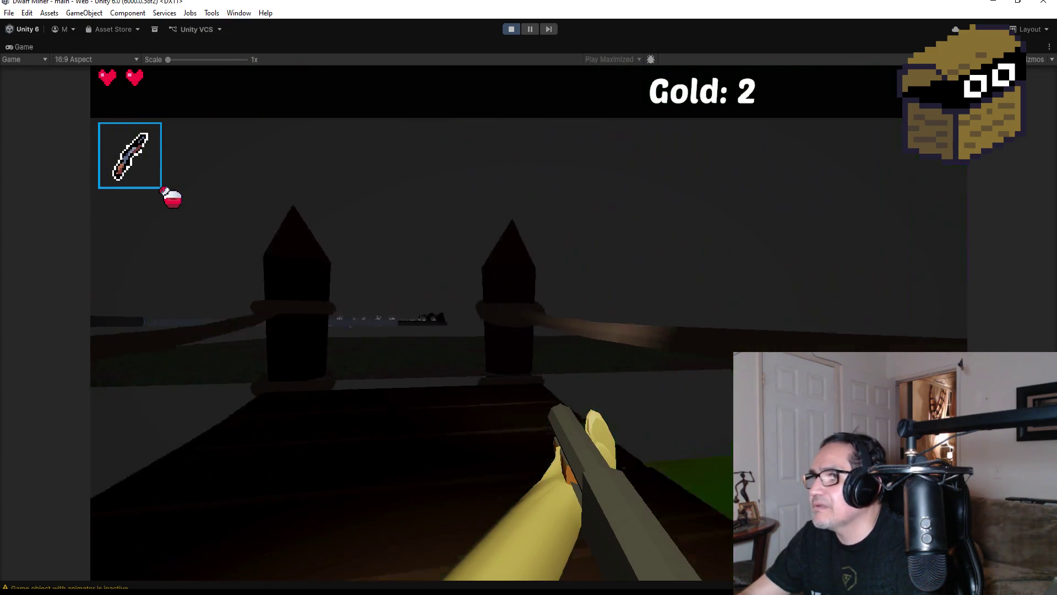
{"action": "key", "text": "w"}
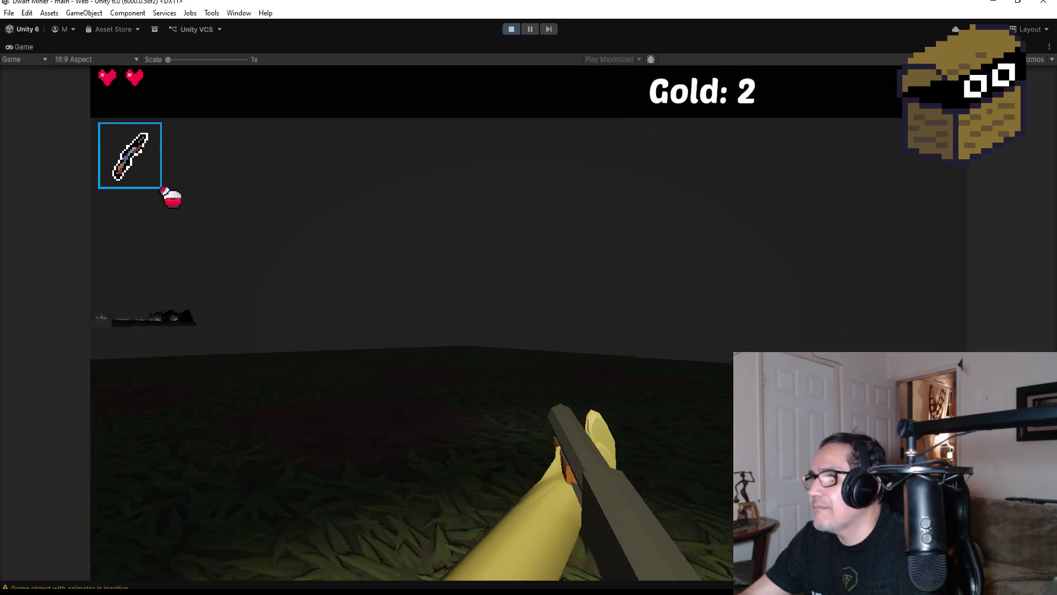
{"action": "key", "text": "w"}
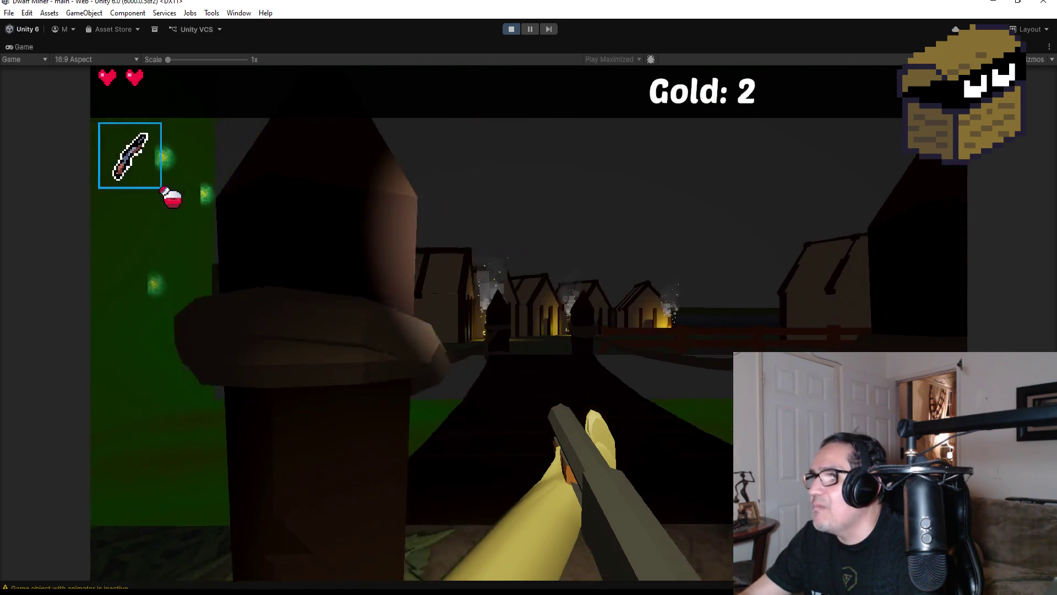
{"action": "key", "text": "w"}
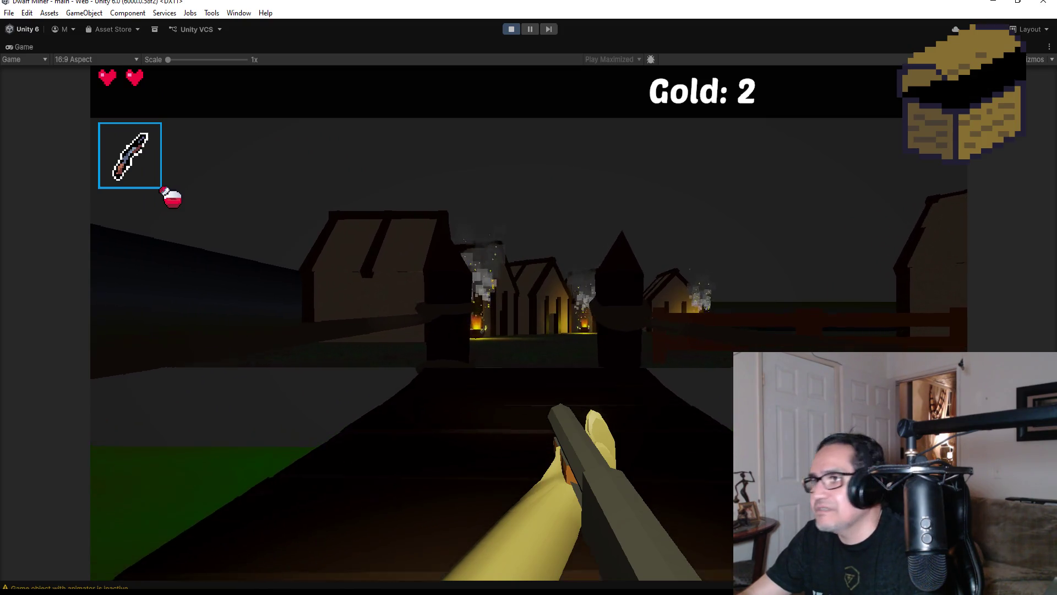
{"action": "key", "text": "w"}
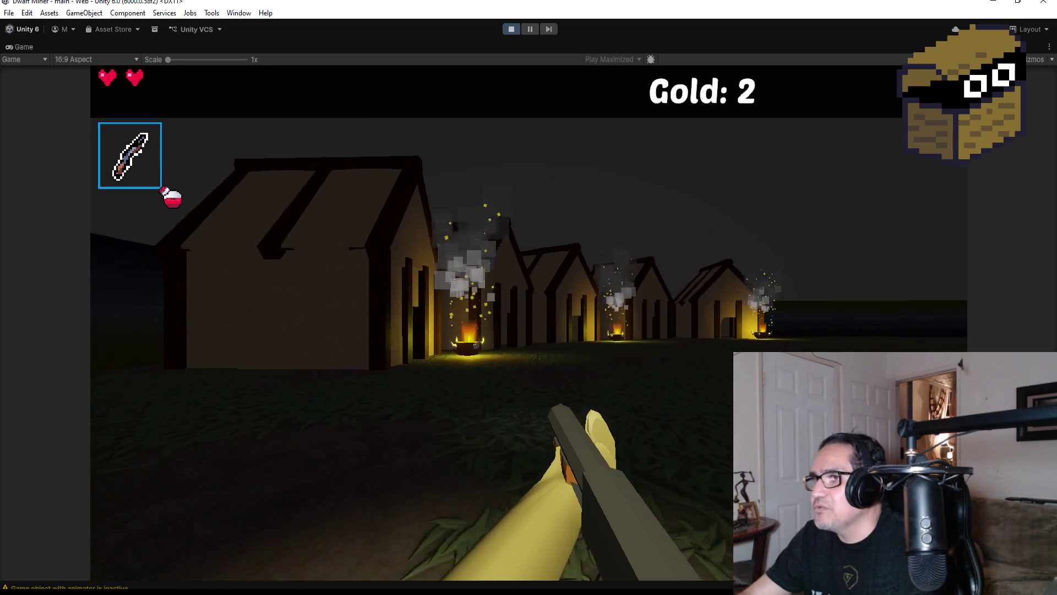
{"action": "key", "text": "w"}
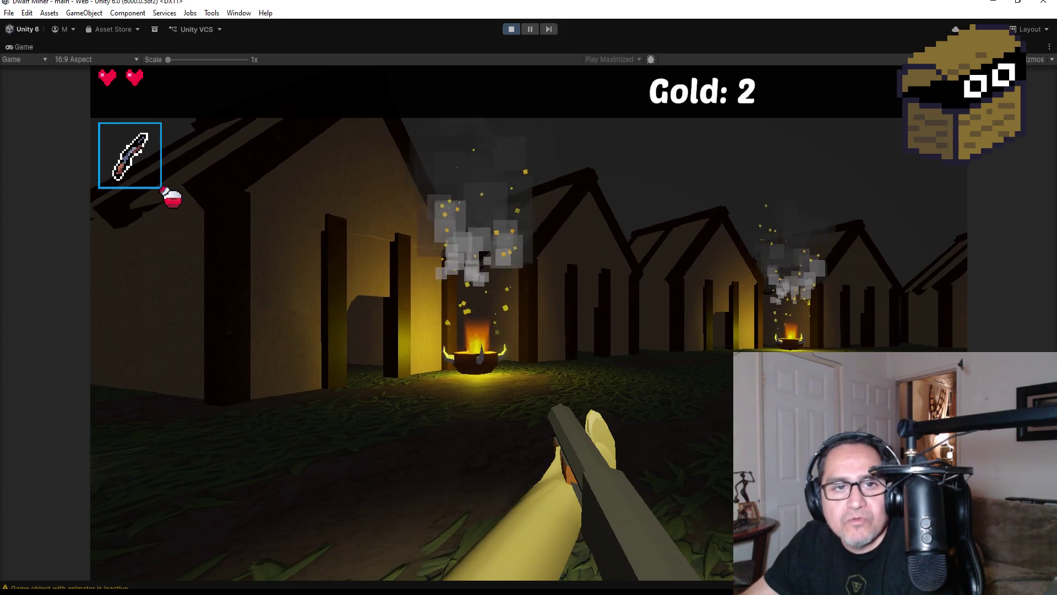
{"action": "key", "text": "w"}
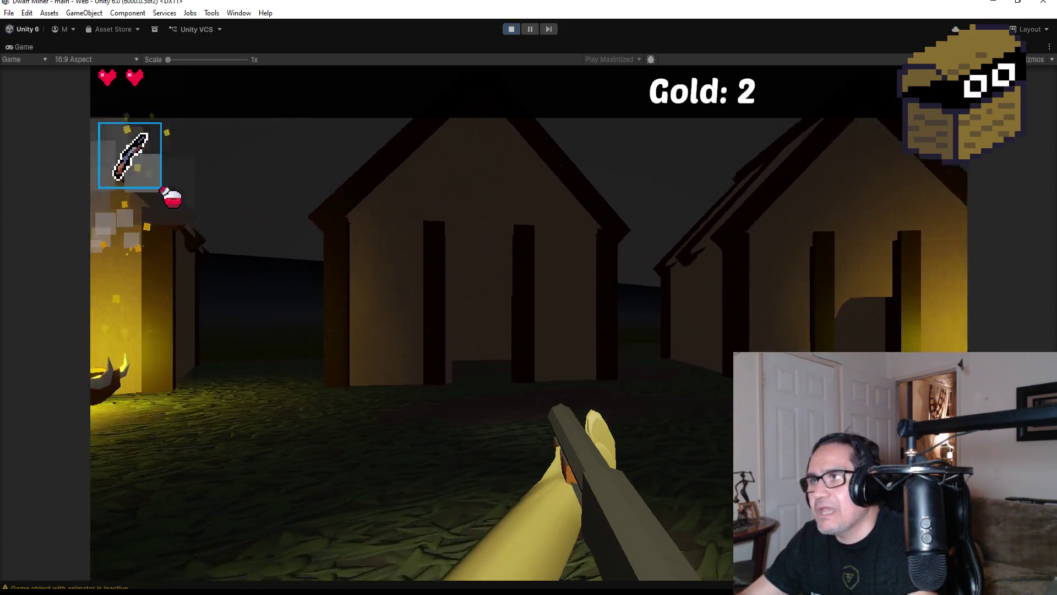
{"action": "key", "text": "w"}
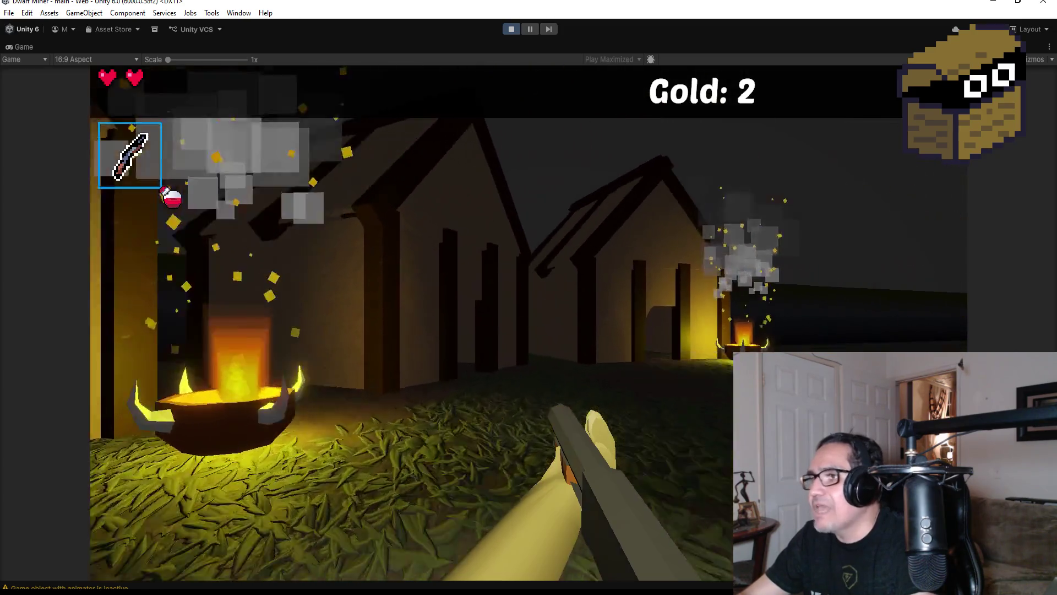
{"action": "key", "text": "w"}
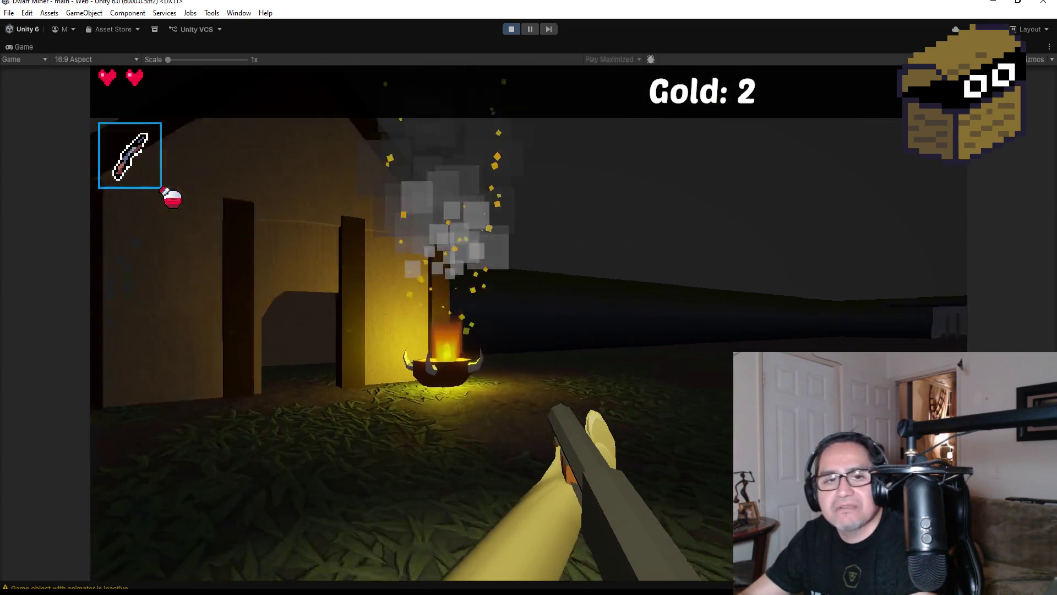
{"action": "mouse_move", "coordinate": [529, 297]}
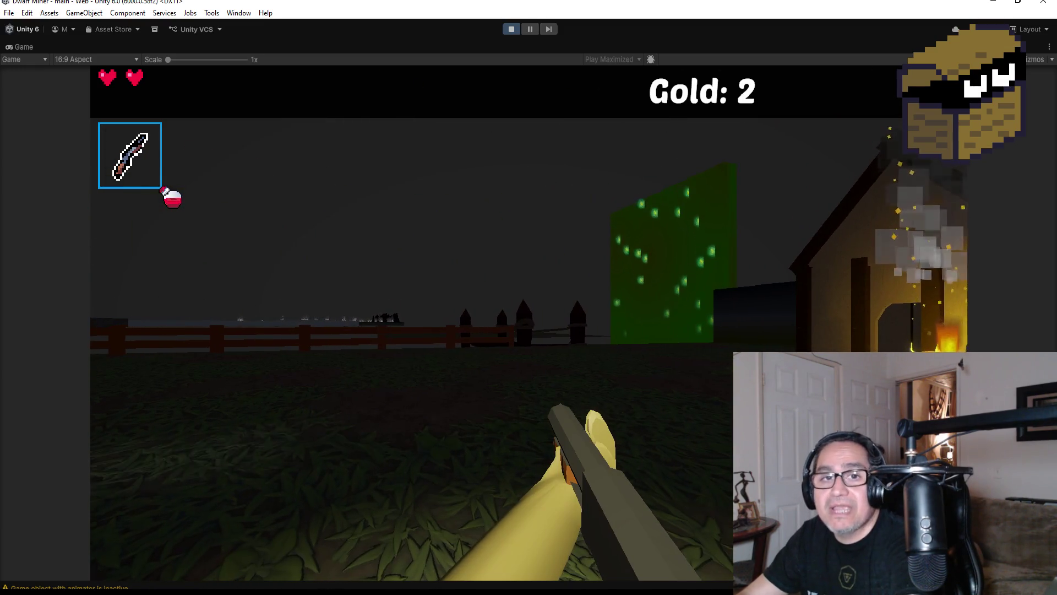
{"action": "key", "text": "Escape"}
Step: Stop the playtest and return to editing the scene
{"action": "left_click", "coordinate": [506, 31]}
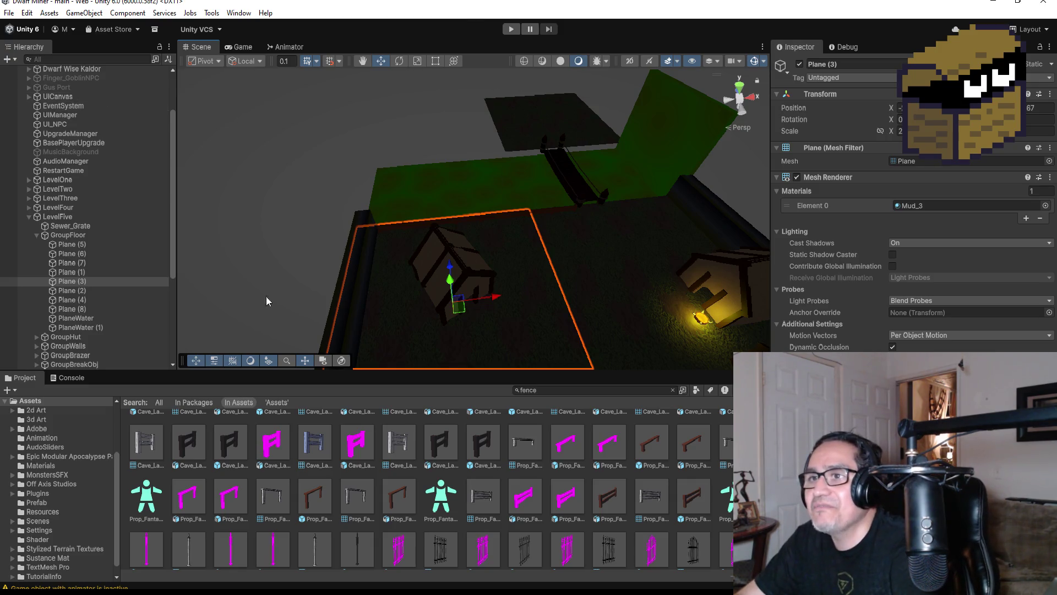
{"action": "left_click", "coordinate": [35, 234]}
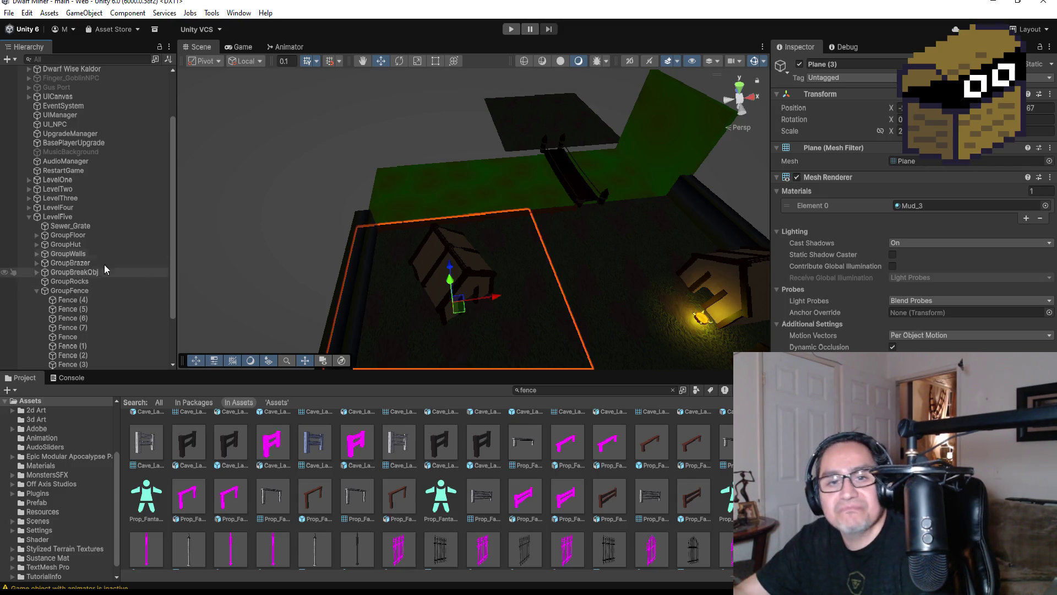
{"action": "mouse_move", "coordinate": [401, 324]}
{"action": "left_mouse_down"}
{"action": "mouse_move", "coordinate": [536, 255]}
{"action": "mouse_move", "coordinate": [514, 288]}
{"action": "left_mouse_up"}
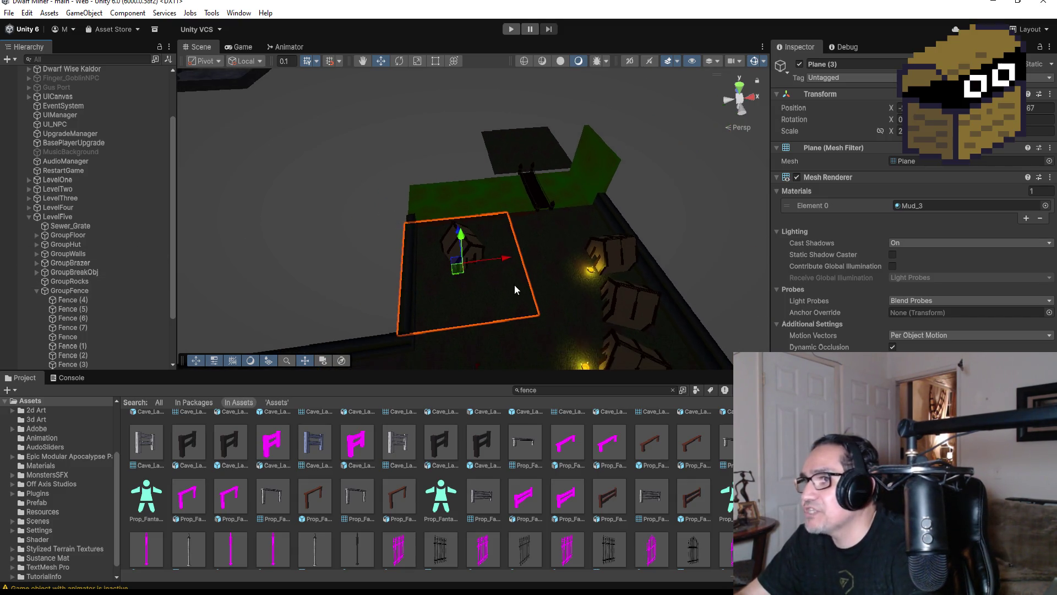
{"action": "left_click", "coordinate": [37, 292]}
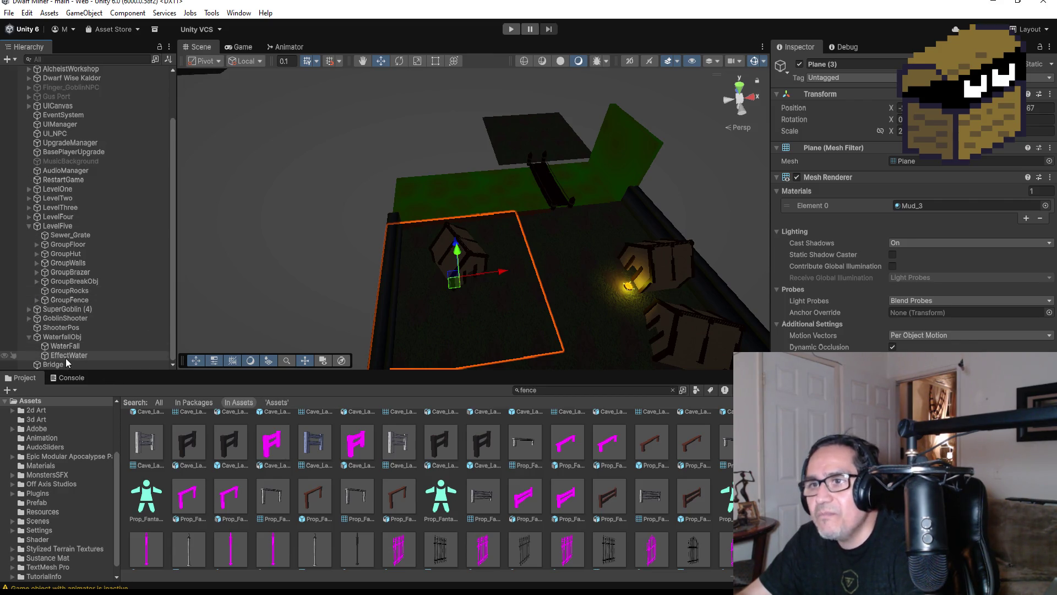
{"action": "left_click", "coordinate": [48, 337]}
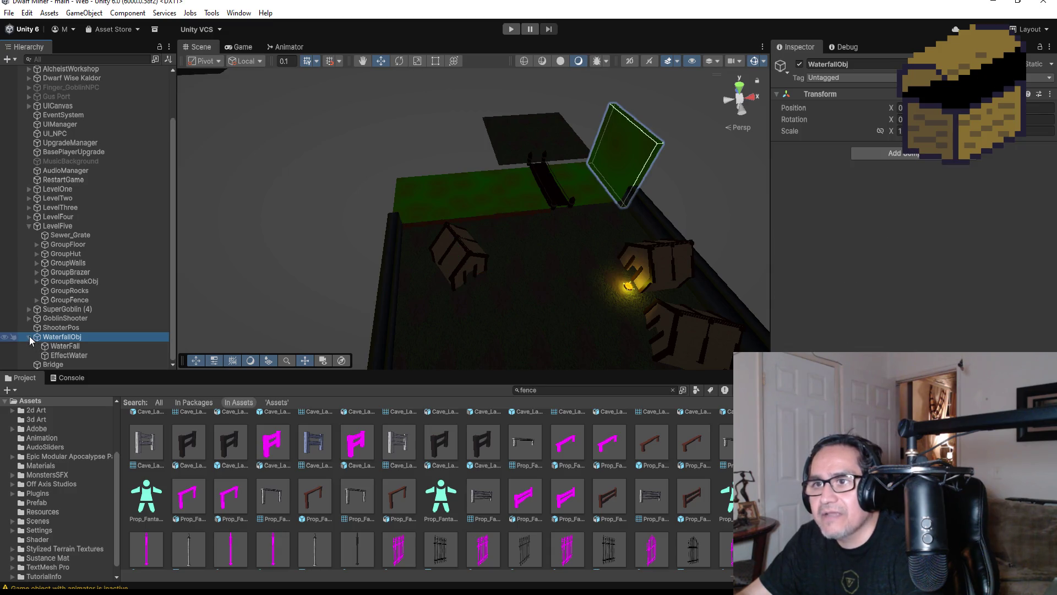
{"action": "left_click", "coordinate": [29, 337]}
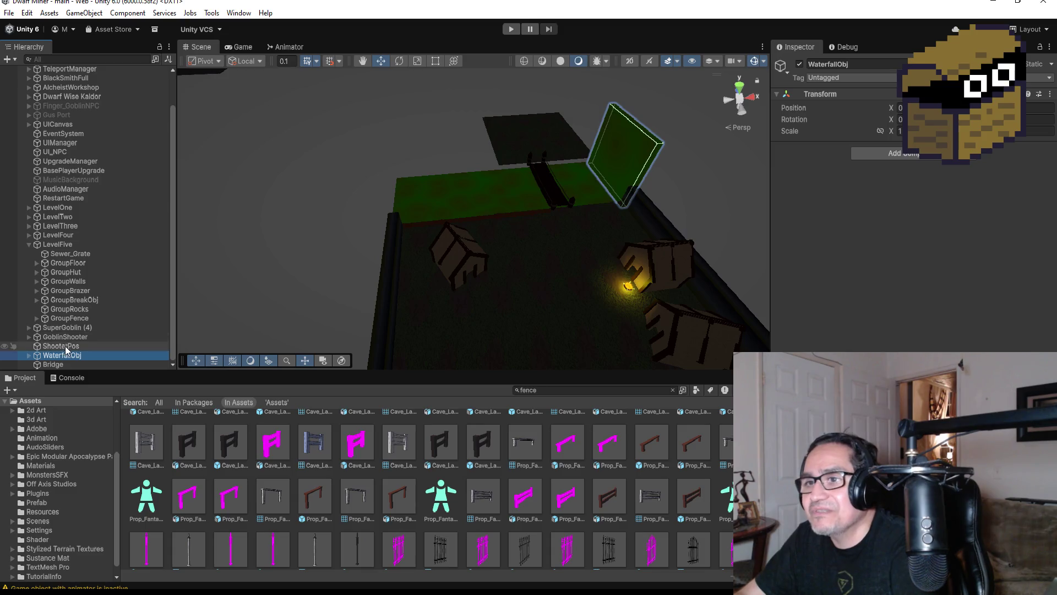
Step: Duplicate Brazier (3) in GroupBrazier and slide the copy beside the left hut
{"action": "left_click", "coordinate": [37, 291]}
{"action": "scroll", "coordinate": [53, 312], "scroll_direction": "down", "scroll_amount": 1}
{"action": "left_click", "coordinate": [69, 290]}
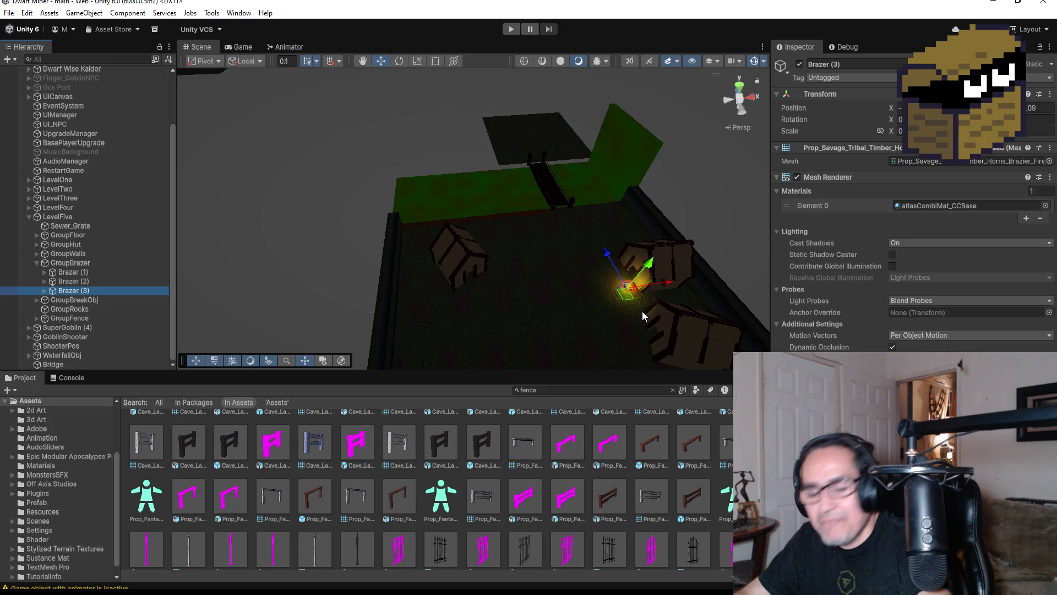
{"action": "key", "text": "ctrl+d"}
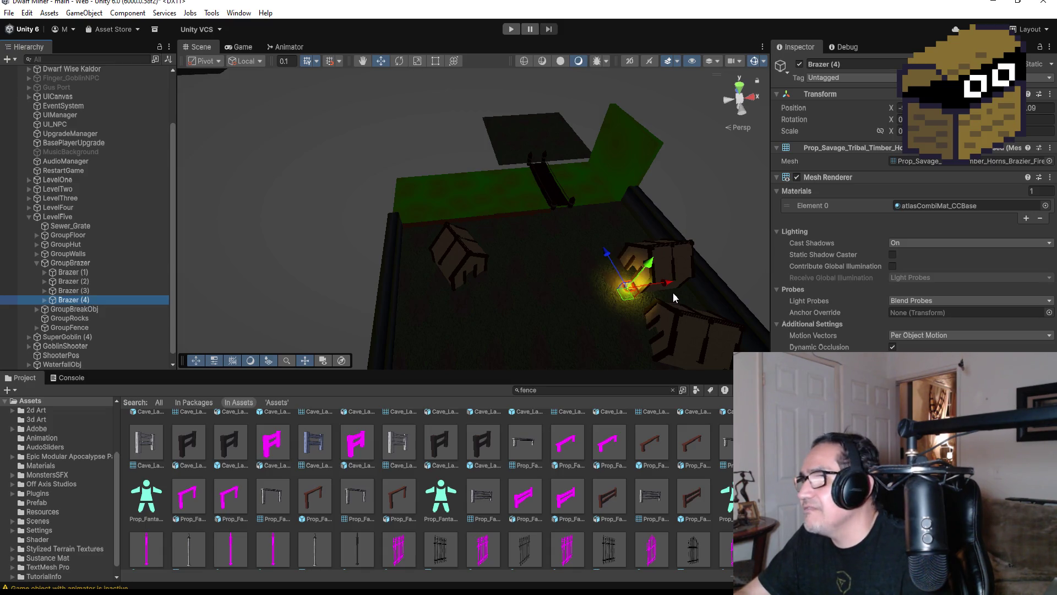
{"action": "mouse_move", "coordinate": [671, 284]}
{"action": "left_mouse_down"}
{"action": "mouse_move", "coordinate": [514, 305]}
{"action": "mouse_move", "coordinate": [468, 261]}
{"action": "left_mouse_up"}
{"action": "scroll", "coordinate": [576, 328], "scroll_direction": "down", "scroll_amount": 2}
{"action": "scroll", "coordinate": [532, 292], "scroll_direction": "down", "scroll_amount": 2}
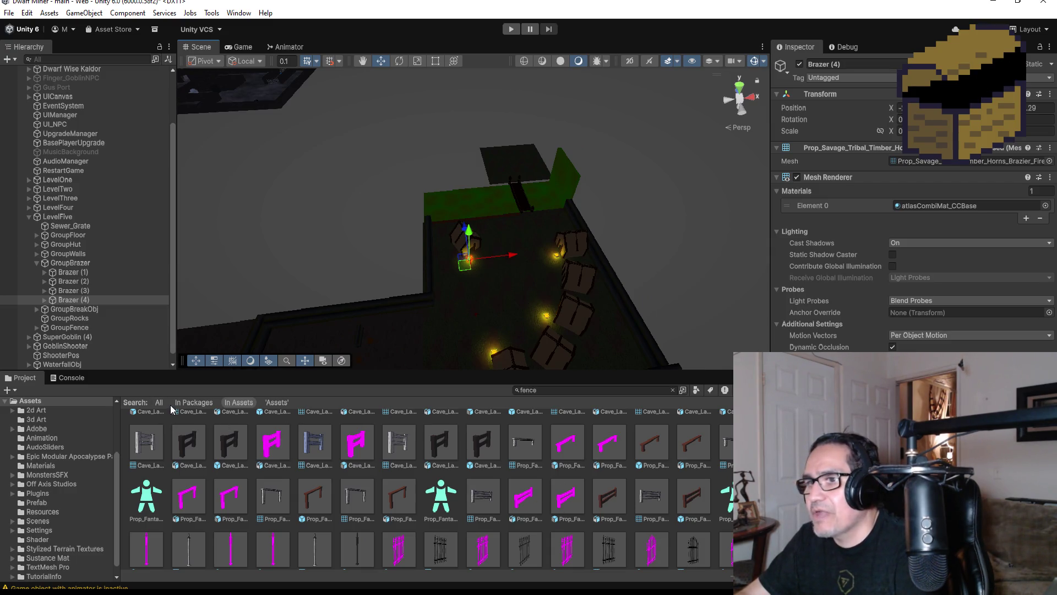
{"action": "left_click", "coordinate": [571, 390]}
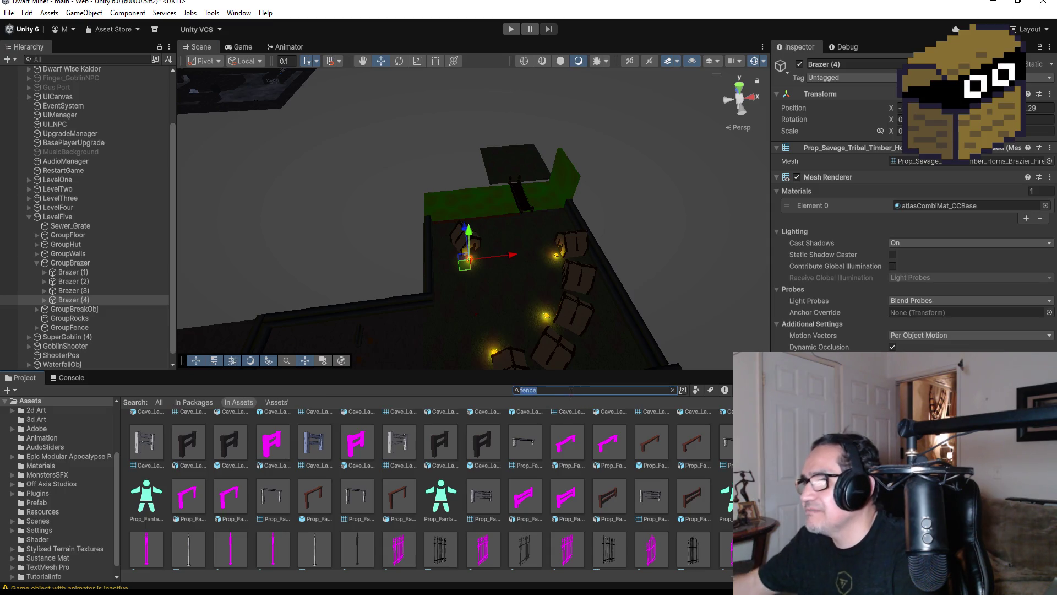
Step: Replace the Project search with 'fire' and scroll through the matching assets
{"action": "key", "text": "BackSpace"}
{"action": "type", "text": "mb"}
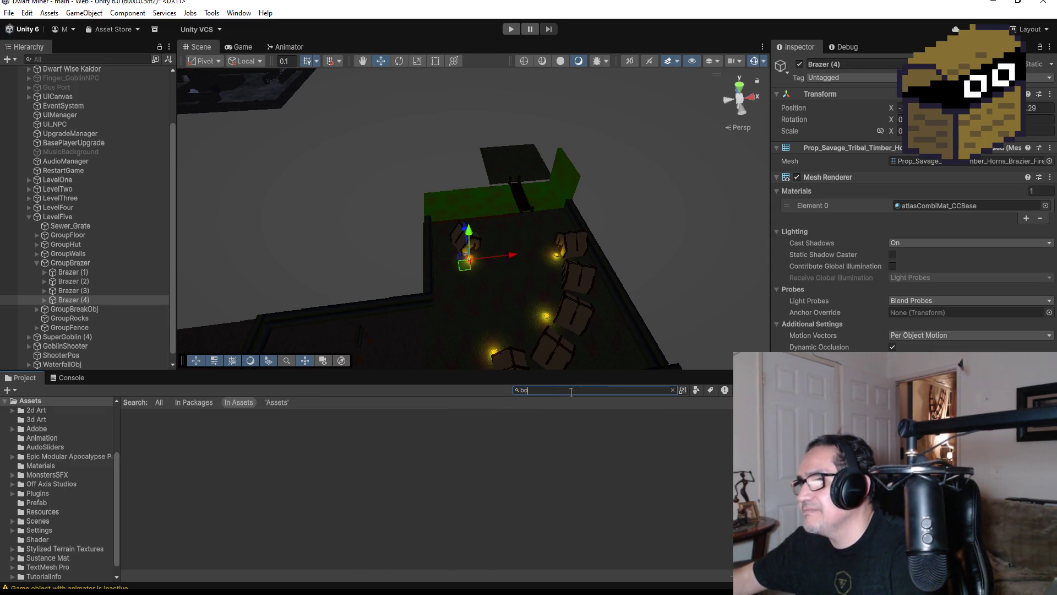
{"action": "key", "text": "BackSpace"}
{"action": "key", "text": "BackSpace"}
{"action": "key", "text": "BackSpace"}
{"action": "type", "text": "fire"}
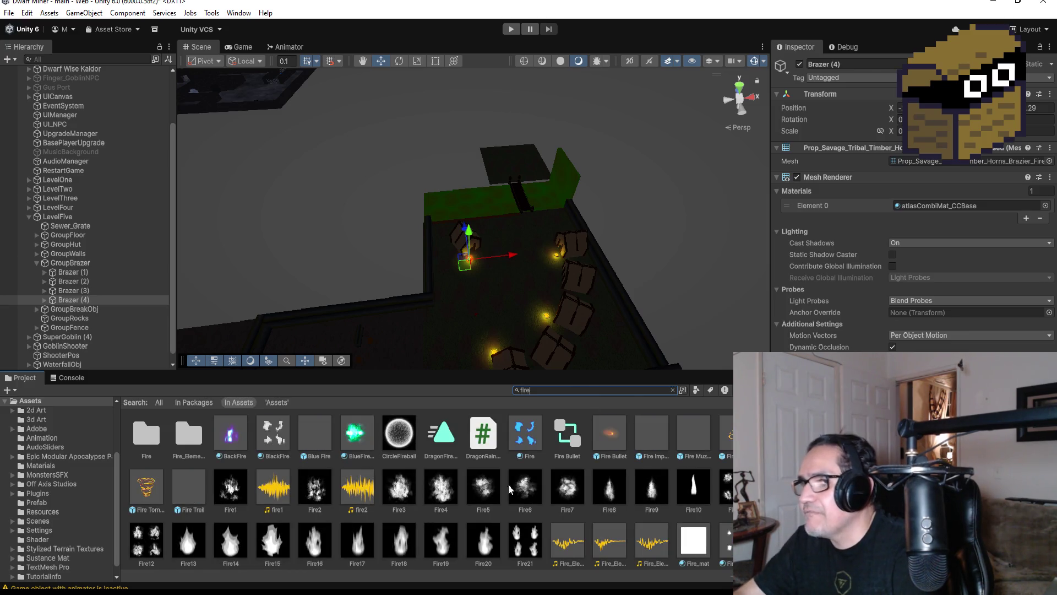
{"action": "scroll", "coordinate": [422, 457], "scroll_direction": "down", "scroll_amount": 5}
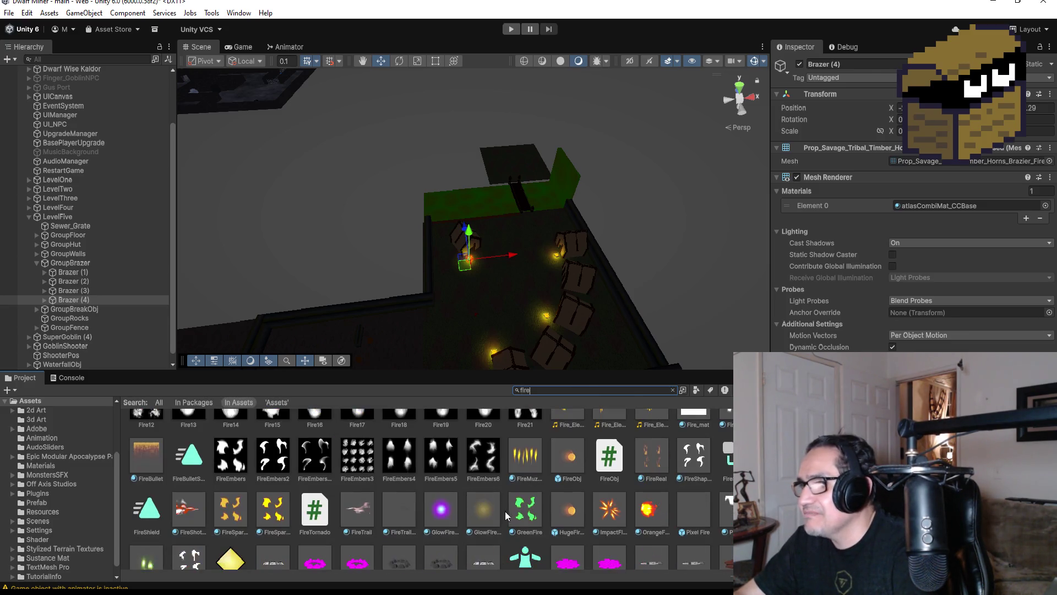
{"action": "scroll", "coordinate": [498, 506], "scroll_direction": "down", "scroll_amount": 2}
{"action": "scroll", "coordinate": [456, 499], "scroll_direction": "down", "scroll_amount": 2}
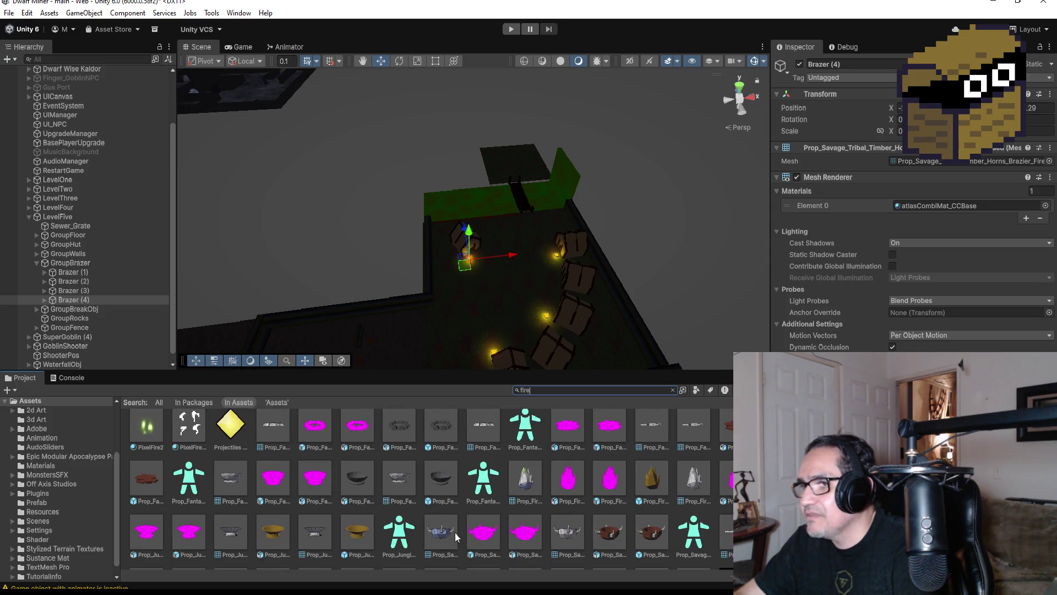
{"action": "scroll", "coordinate": [474, 510], "scroll_direction": "down", "scroll_amount": 1}
{"action": "scroll", "coordinate": [477, 510], "scroll_direction": "down", "scroll_amount": 2}
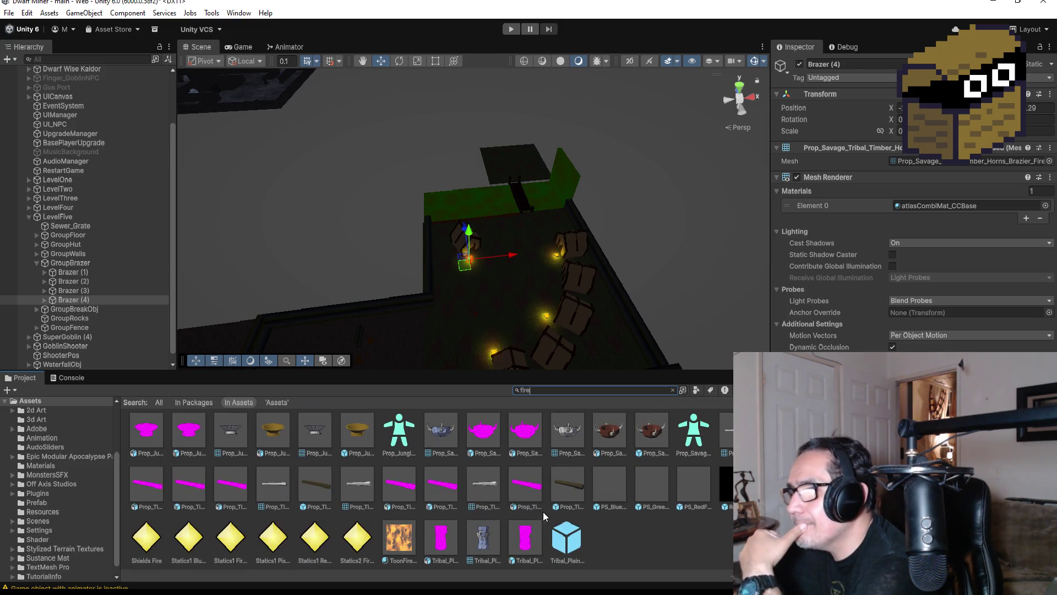
Step: Save the LevelFive scene with File > Save
{"action": "scroll", "coordinate": [564, 515], "scroll_direction": "up", "scroll_amount": 1}
{"action": "scroll", "coordinate": [566, 515], "scroll_direction": "up", "scroll_amount": 2}
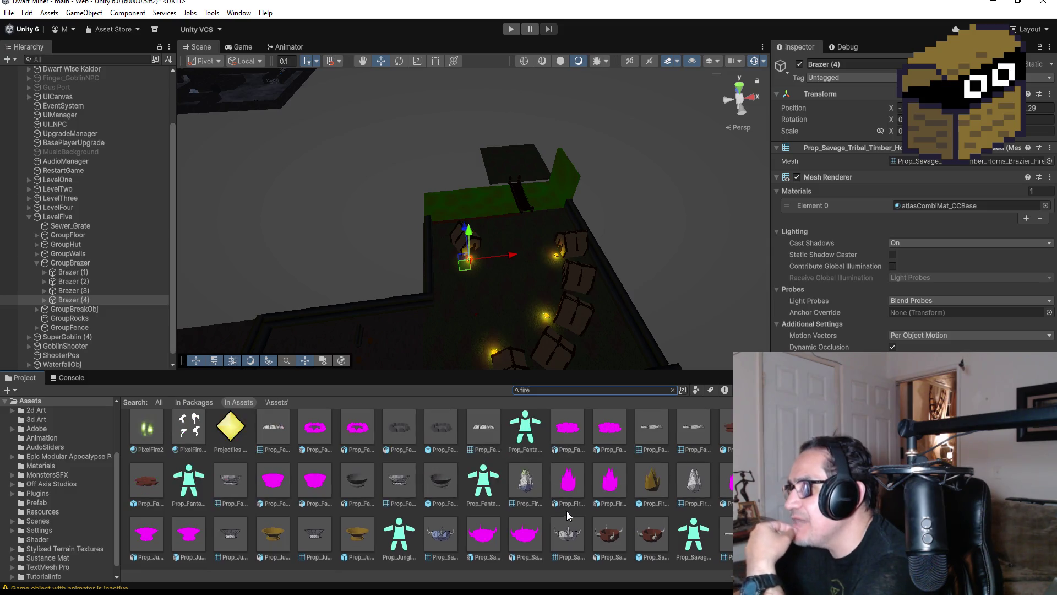
{"action": "scroll", "coordinate": [583, 521], "scroll_direction": "up", "scroll_amount": 2}
{"action": "scroll", "coordinate": [587, 523], "scroll_direction": "down", "scroll_amount": 2}
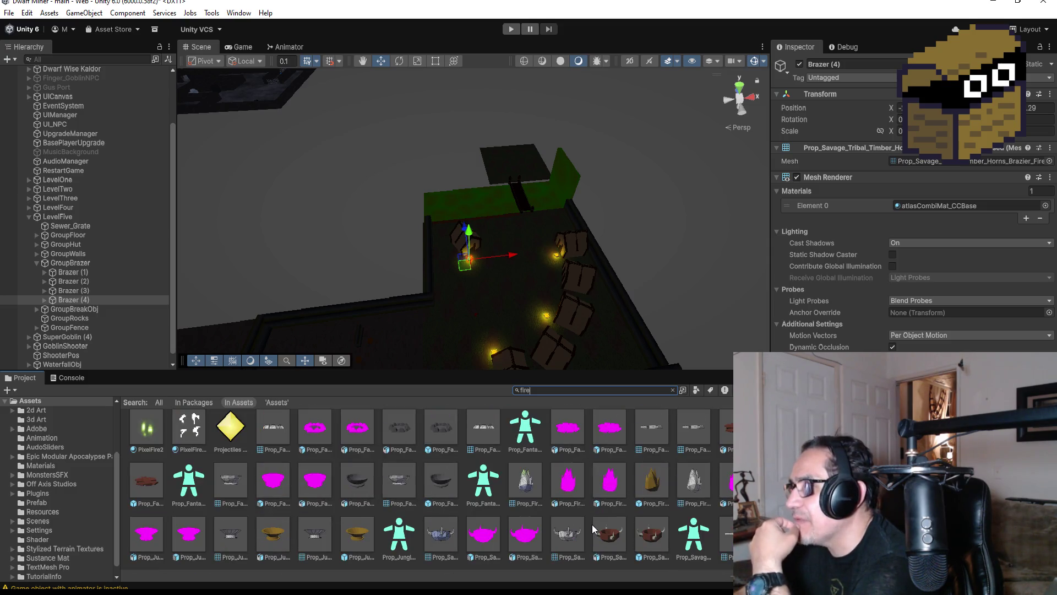
{"action": "scroll", "coordinate": [595, 525], "scroll_direction": "up", "scroll_amount": 5}
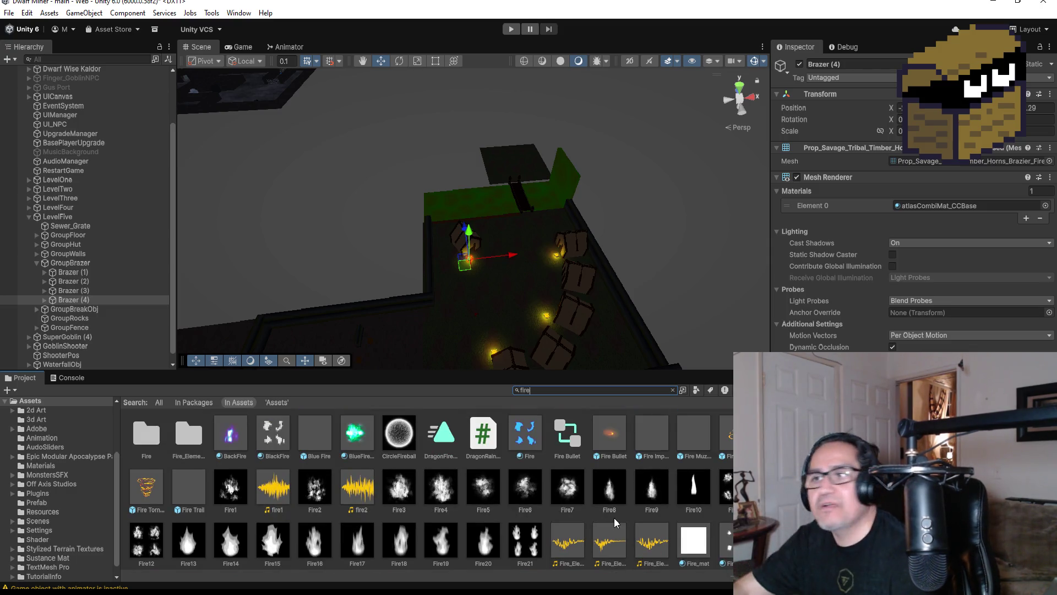
{"action": "left_click", "coordinate": [10, 15]}
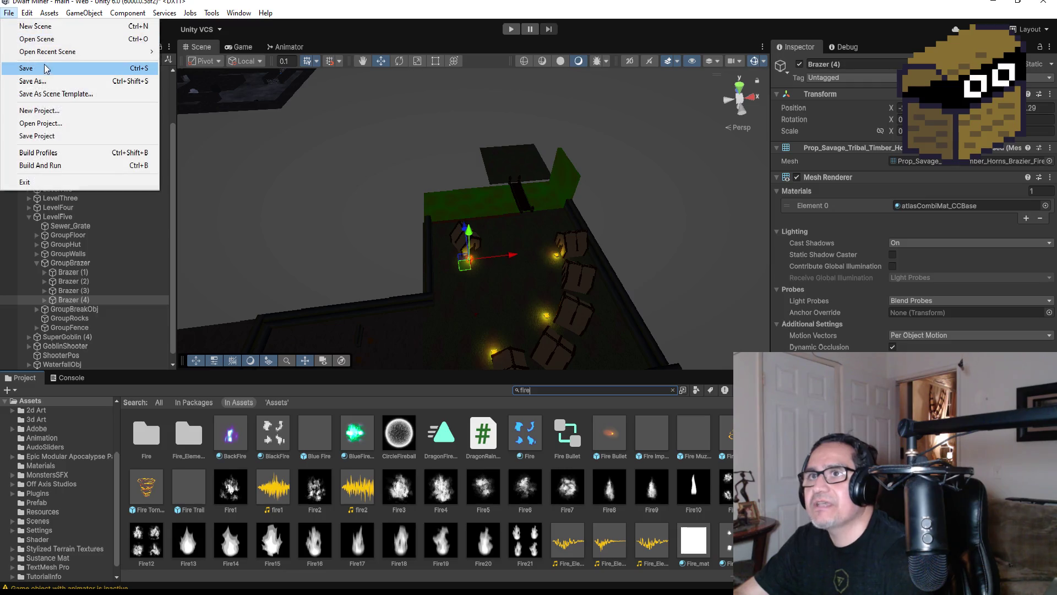
{"action": "left_click", "coordinate": [45, 68]}
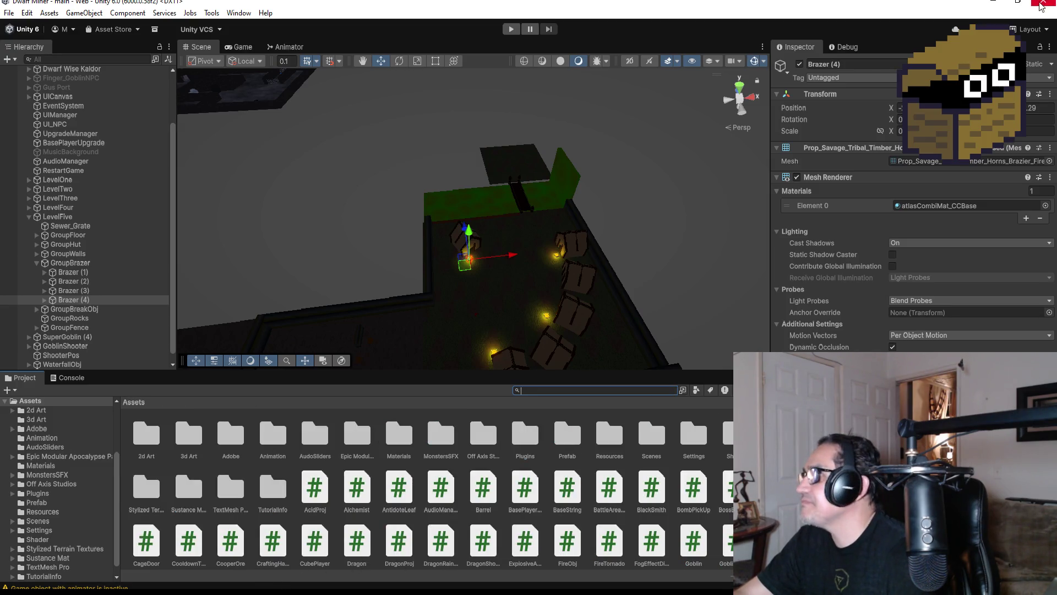
Step: Minimize the Dwarf Miner editor and launch Blender 4.5 from the desktop
{"action": "left_click", "coordinate": [1000, 4]}
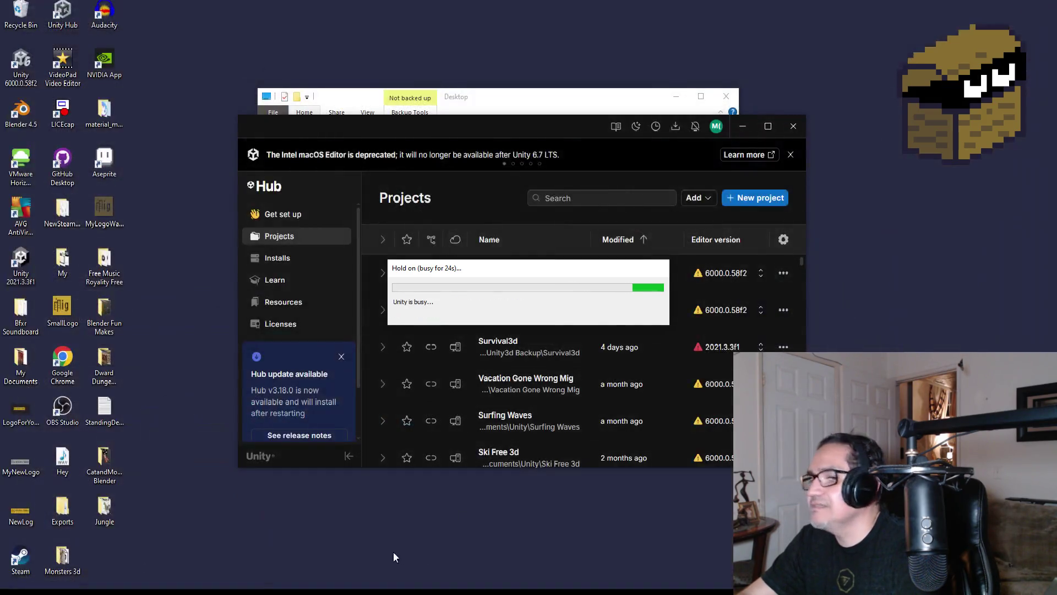
{"action": "left_click", "coordinate": [34, 115]}
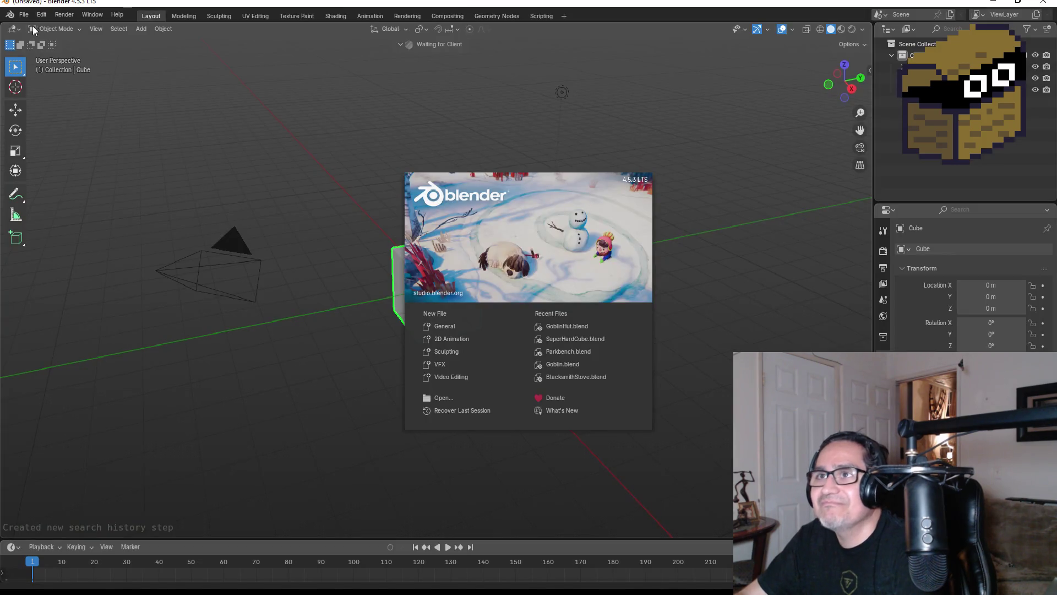
Step: Open CampFire.blend via File > Open, filtering the browser by 'fire'
{"action": "left_click", "coordinate": [27, 20]}
{"action": "left_click", "coordinate": [26, 17]}
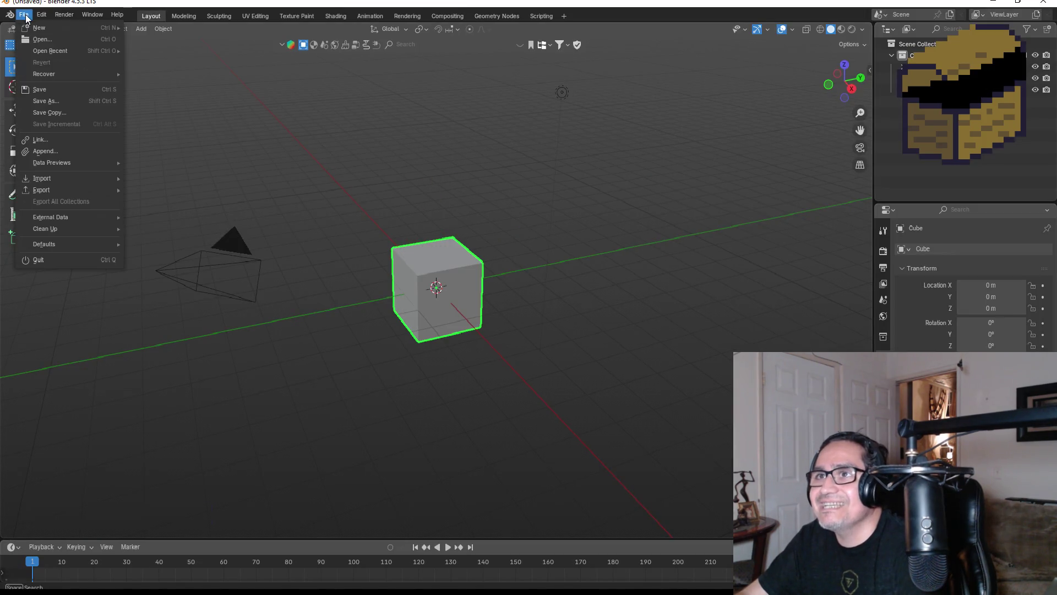
{"action": "left_click", "coordinate": [48, 41]}
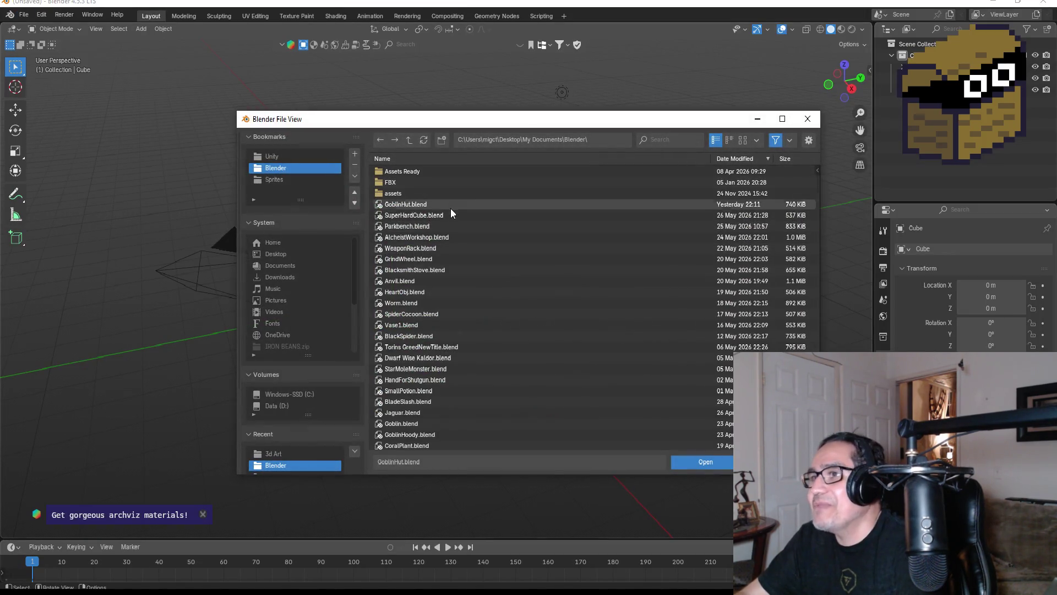
{"action": "left_click", "coordinate": [663, 142]}
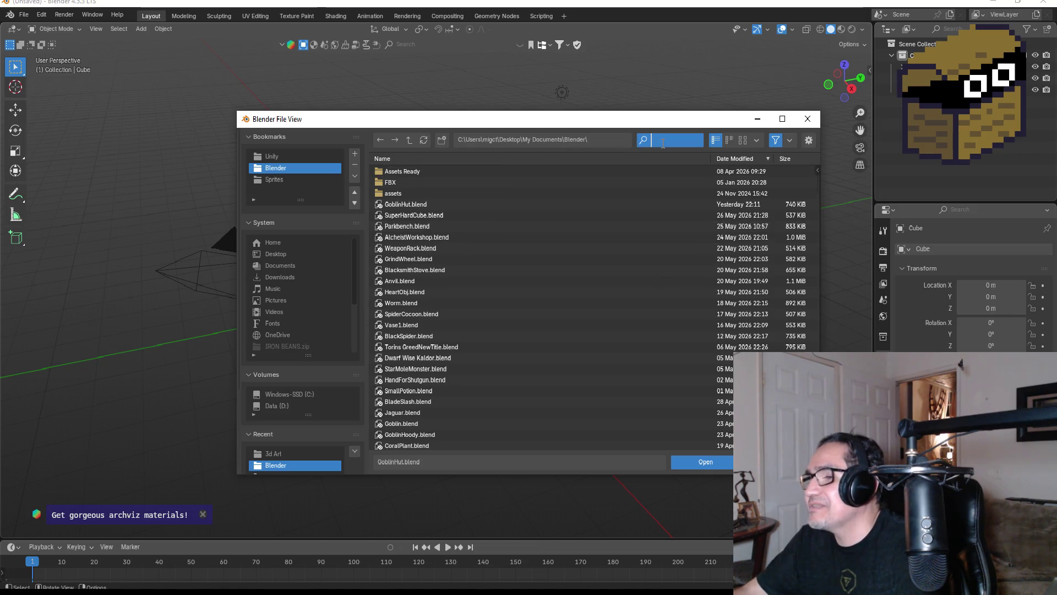
{"action": "type", "text": "fire"}
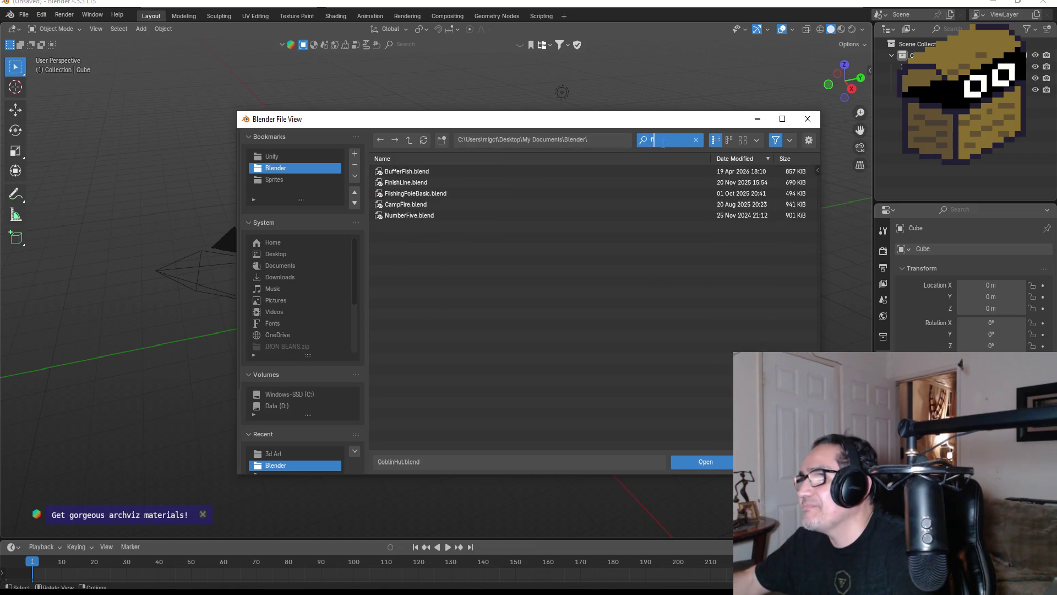
{"action": "double_click", "coordinate": [451, 174]}
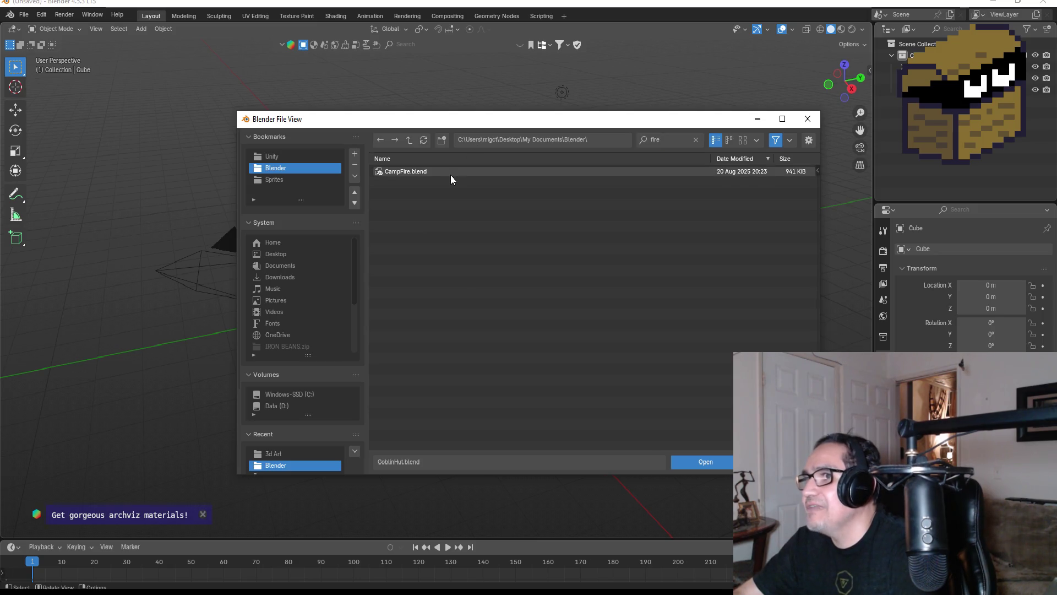
{"action": "mouse_move", "coordinate": [510, 315]}
{"action": "left_mouse_down"}
{"action": "mouse_move", "coordinate": [554, 382]}
{"action": "mouse_move", "coordinate": [633, 329]}
{"action": "mouse_move", "coordinate": [533, 362]}
{"action": "mouse_move", "coordinate": [708, 359]}
{"action": "left_mouse_up"}
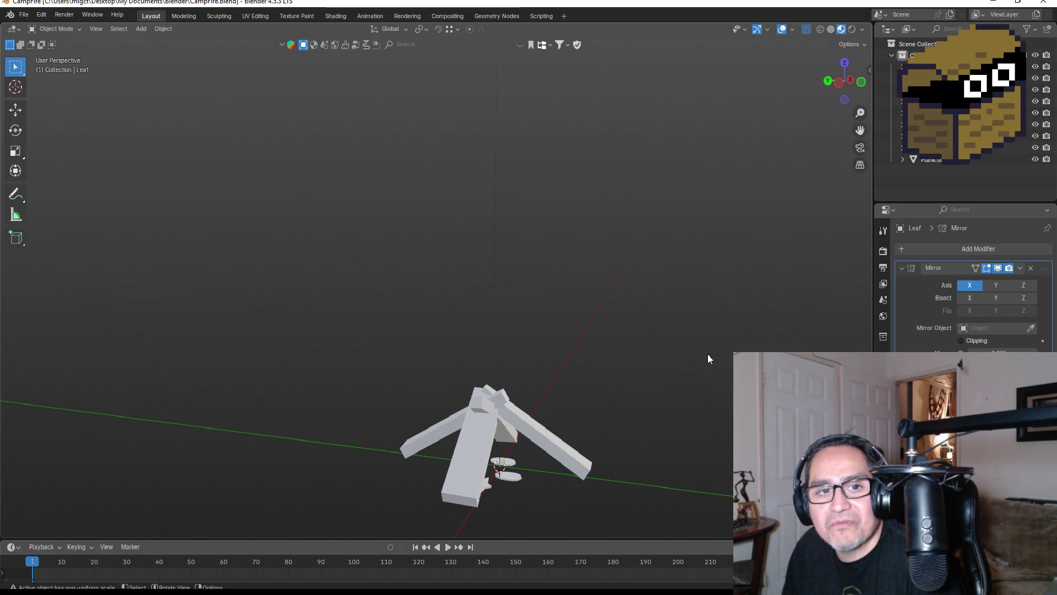
Step: Zoom around the campfire model, then quit Blender
{"action": "scroll", "coordinate": [496, 237], "scroll_direction": "down", "scroll_amount": 3}
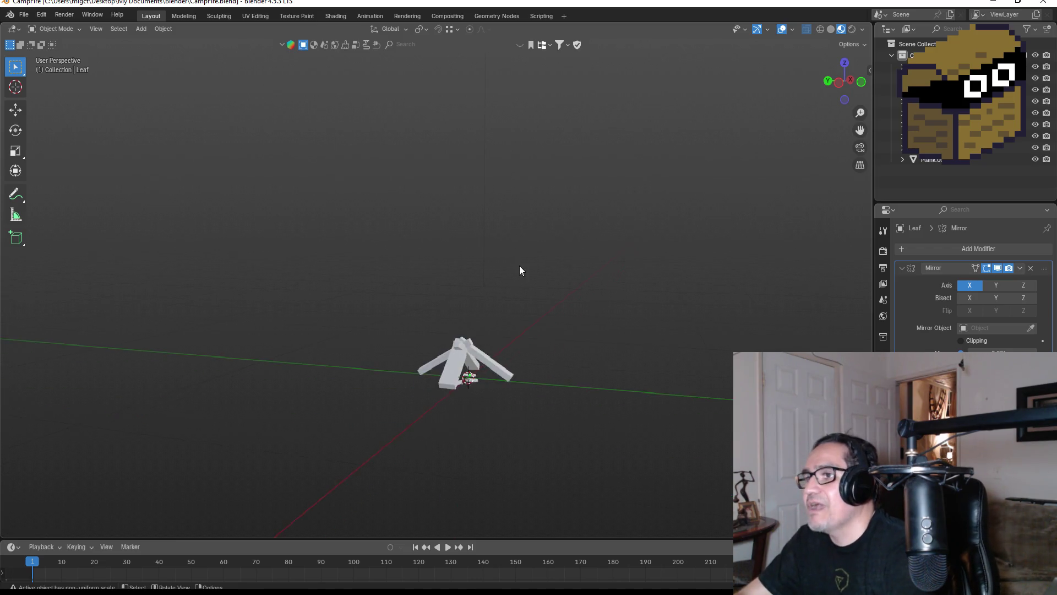
{"action": "scroll", "coordinate": [537, 270], "scroll_direction": "up", "scroll_amount": 2}
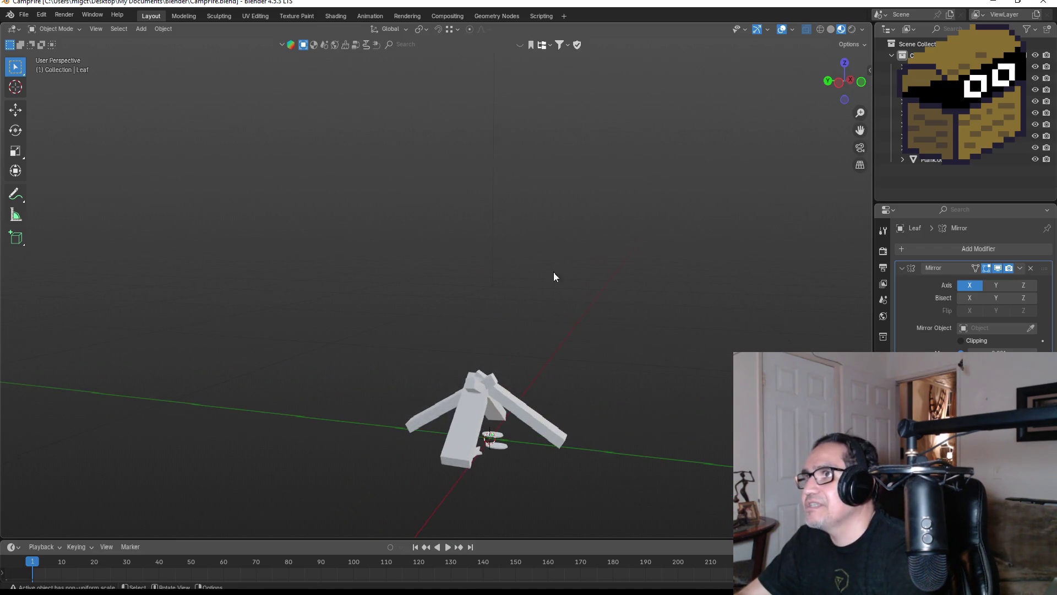
{"action": "left_click", "coordinate": [1045, 2]}
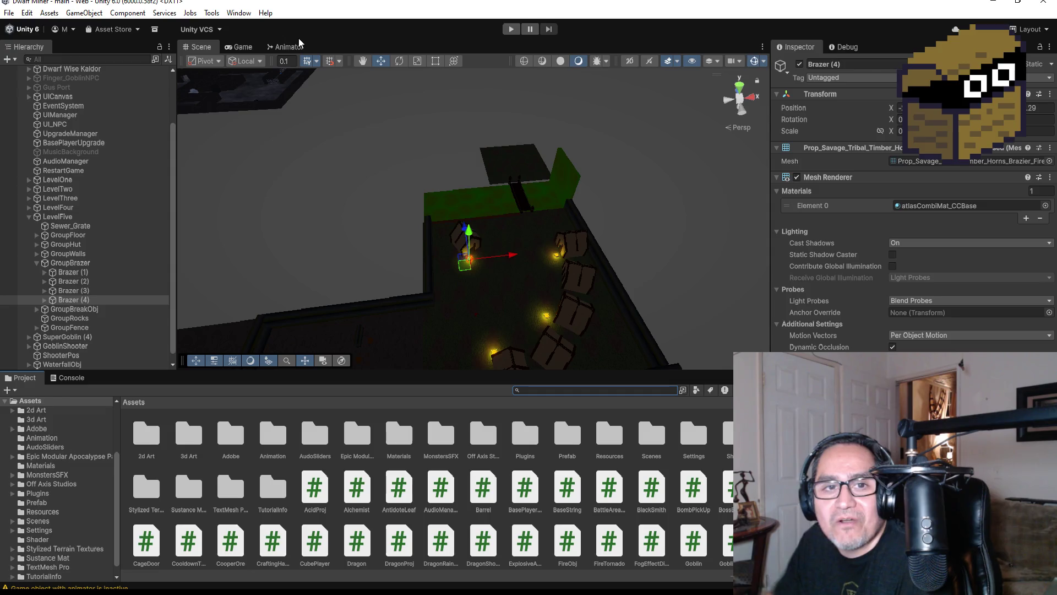
Step: Save the LevelFive scene with its four glowing braziers in GroupBrazier
{"action": "left_click", "coordinate": [9, 13]}
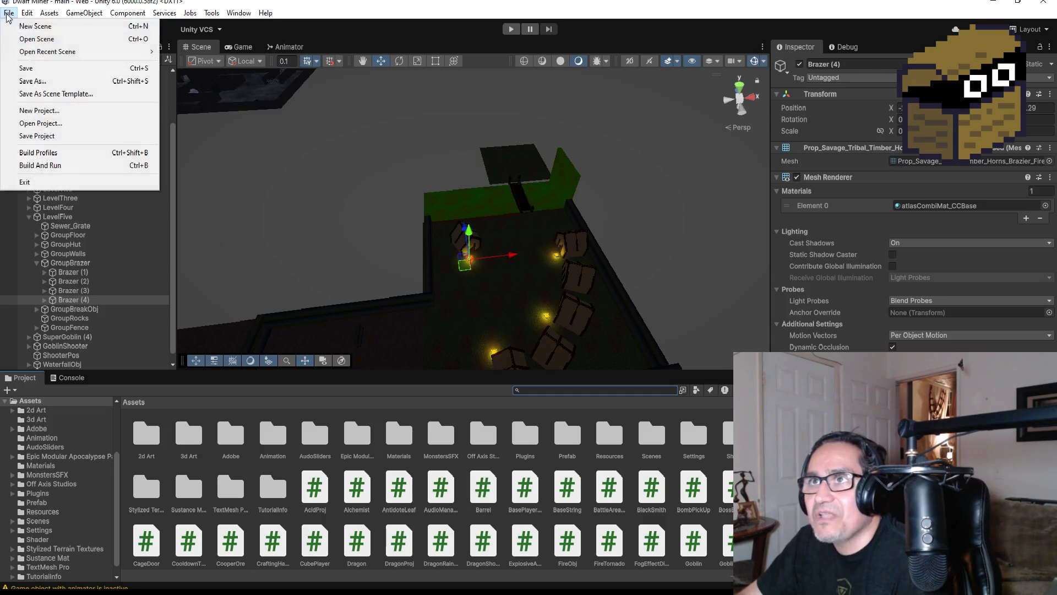
{"action": "left_click", "coordinate": [17, 68]}
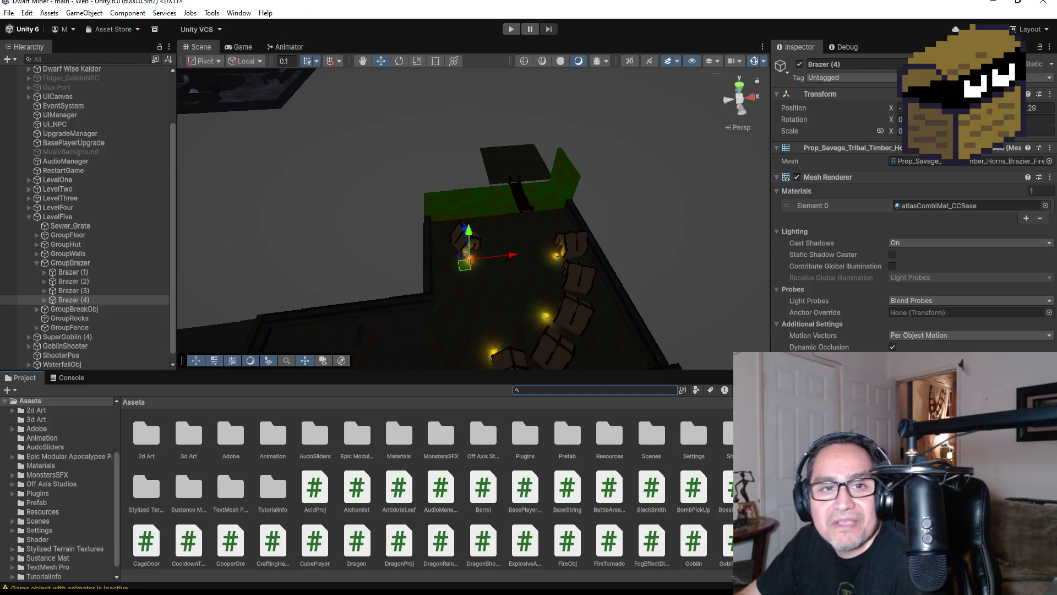